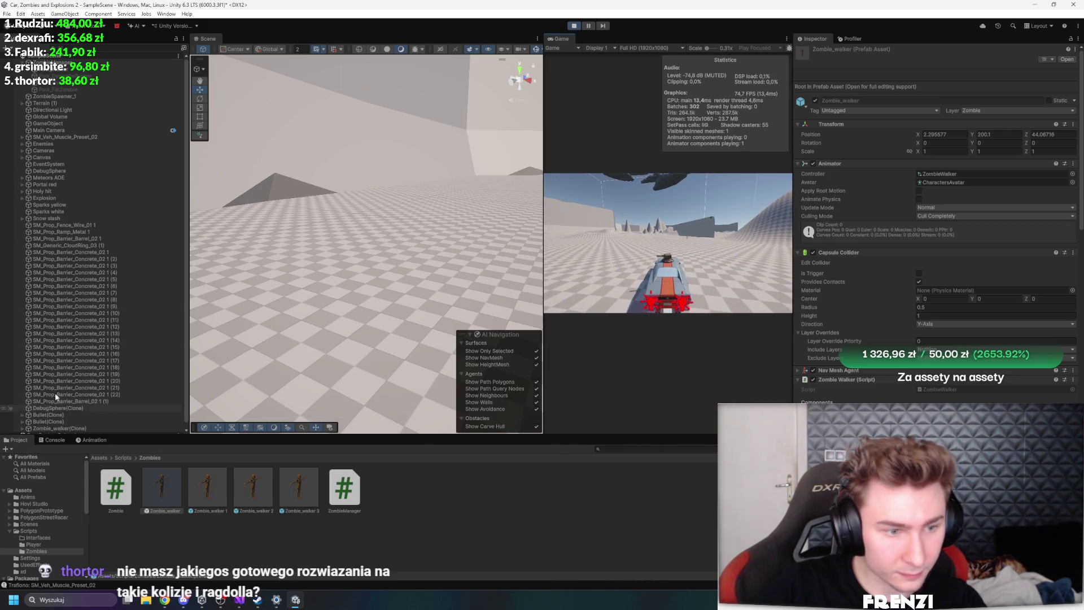
# While playing, uncheck Is Kinematic on Zombie_walker(Clone)'s Rigidbody
pyautogui.scroll(-1, 62, 401)
pyautogui.click(74, 428)
pyautogui.click(71, 423)
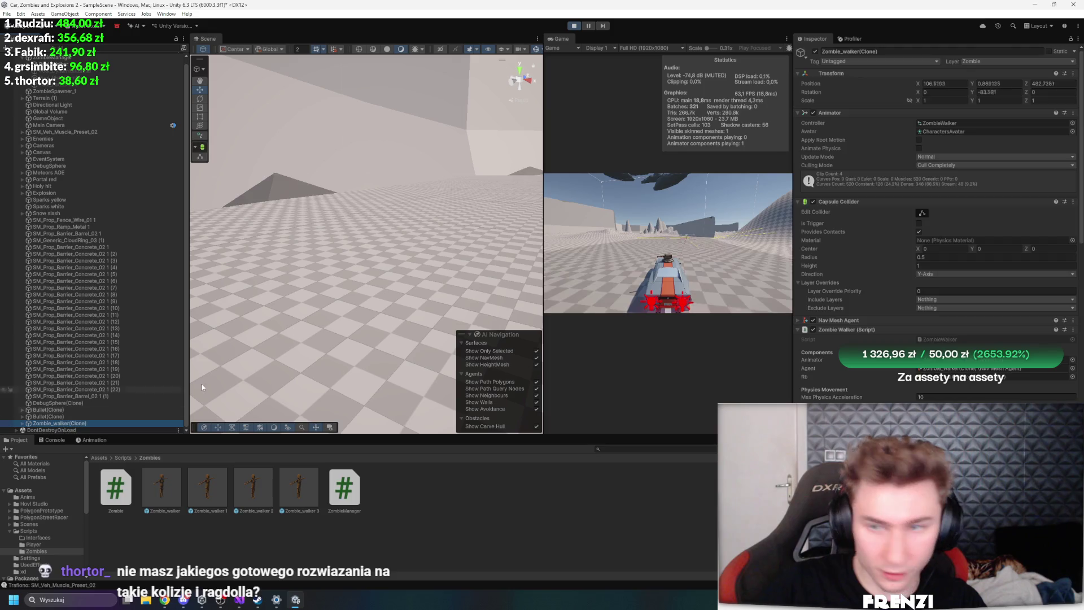
pyautogui.scroll(-8, 881, 283)
pyautogui.click(918, 330)
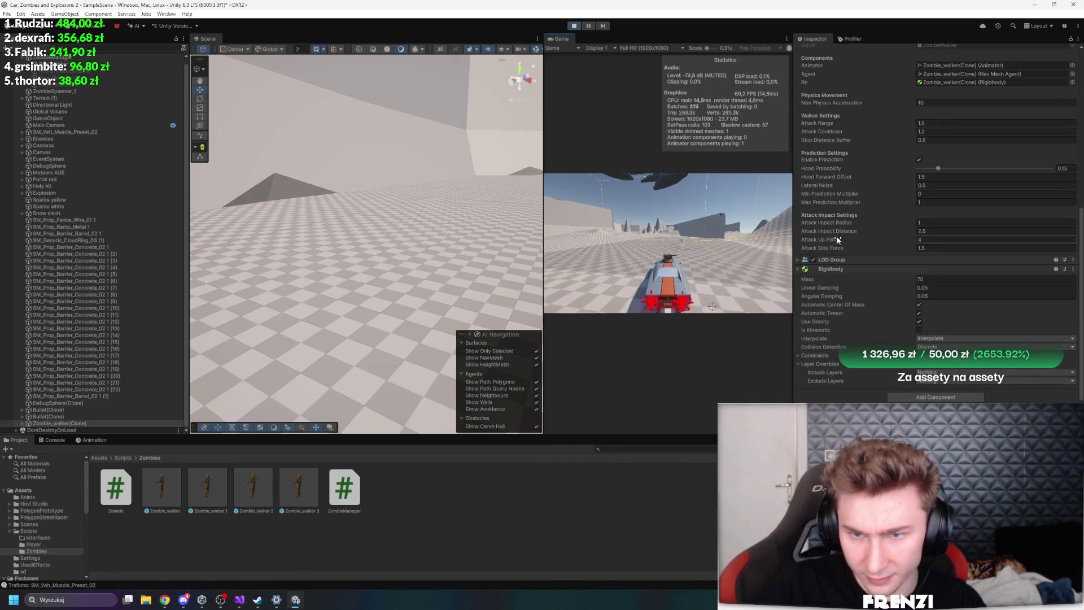
pyautogui.scroll(4, 843, 239)
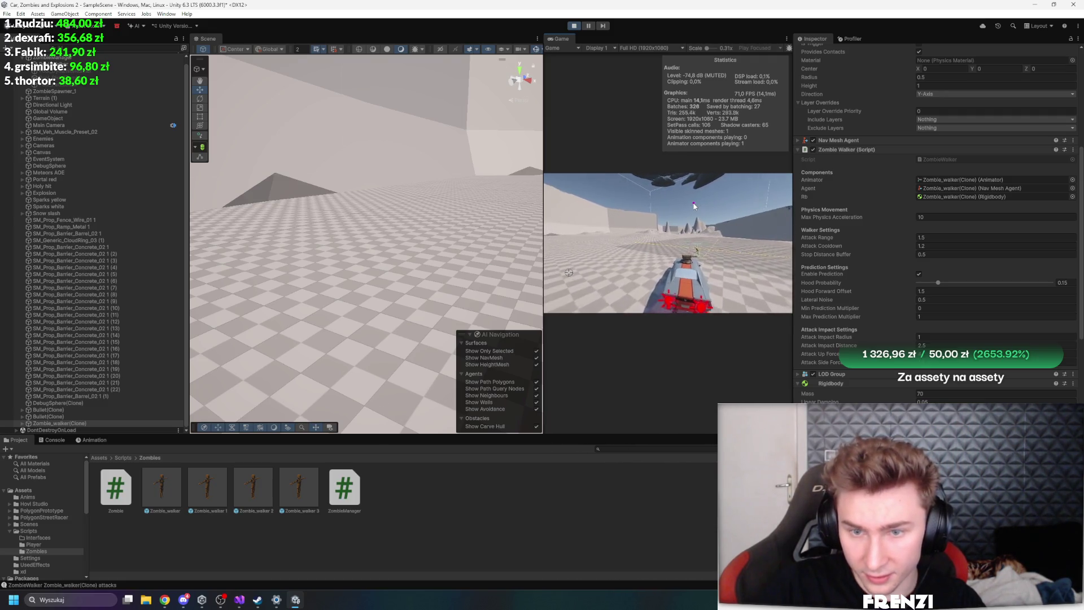
pyautogui.scroll(-4, 847, 237)
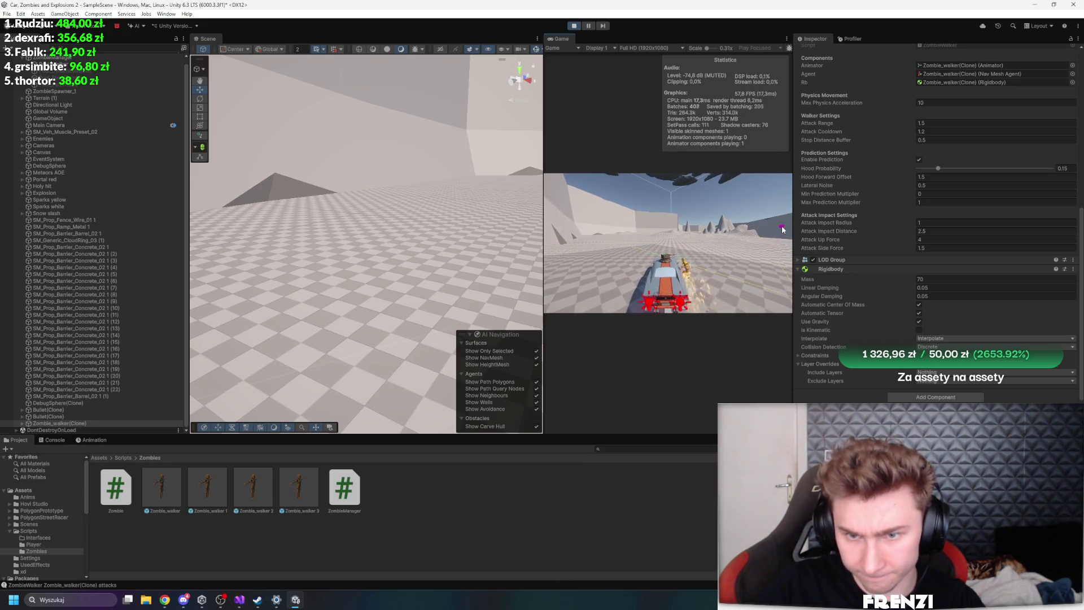
pyautogui.scroll(2, 830, 214)
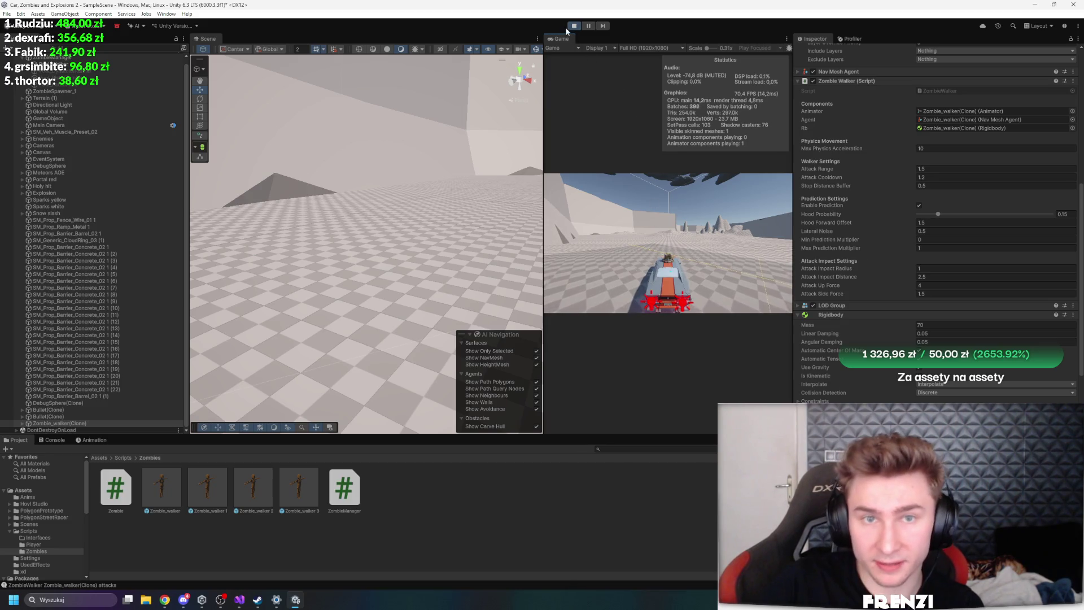
# In Visual Studio, browse Zombie.cs and find where maxPhysicsAcceleration is used
pyautogui.hotkey('alt', 'Tab')
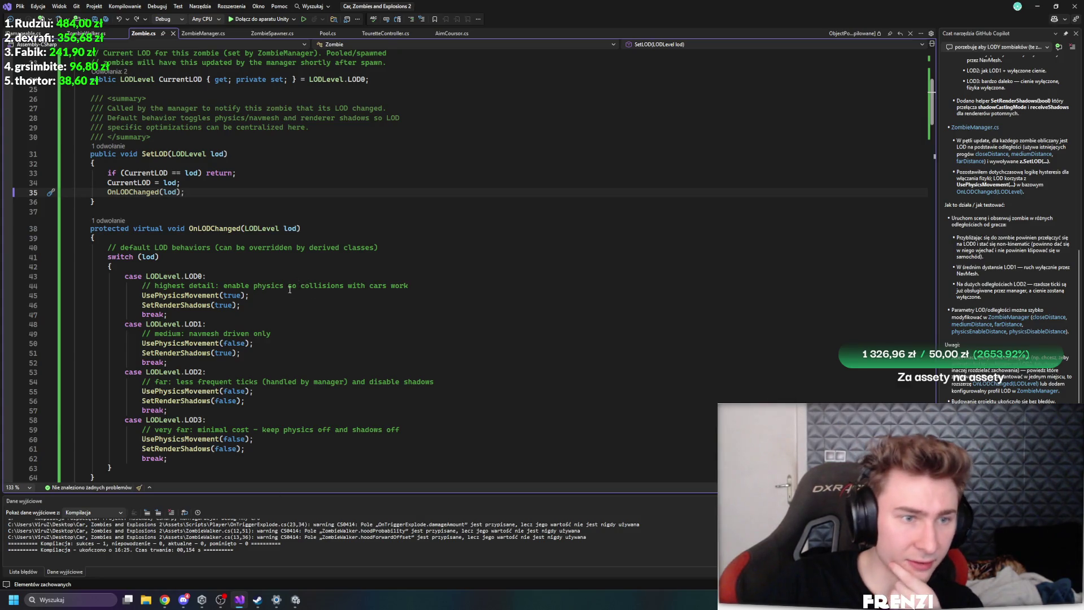
pyautogui.scroll(5, 276, 305)
pyautogui.scroll(-10, 284, 298)
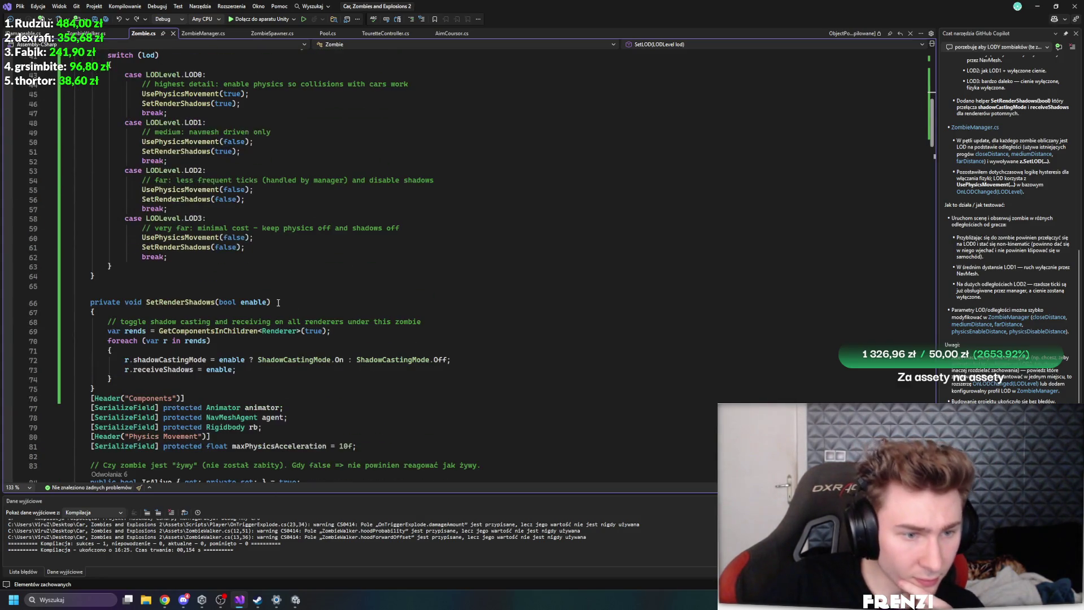
pyautogui.scroll(-5, 323, 220)
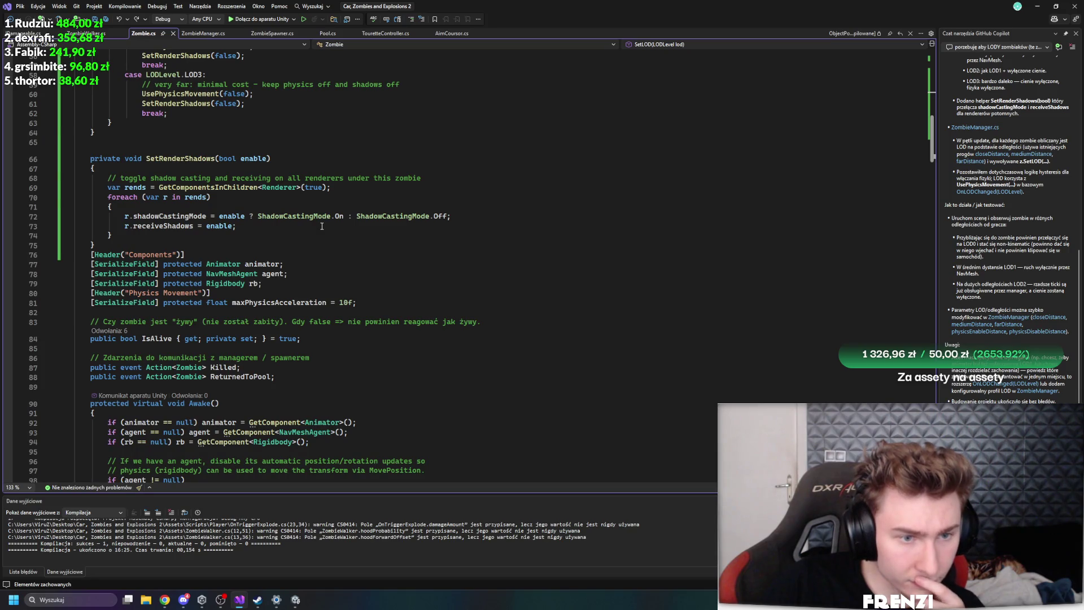
pyautogui.click(293, 302)
pyautogui.press('Down')
pyautogui.click(292, 303)
pyautogui.scroll(-20, 339, 302)
pyautogui.scroll(-15, 403, 298)
pyautogui.scroll(8, 429, 328)
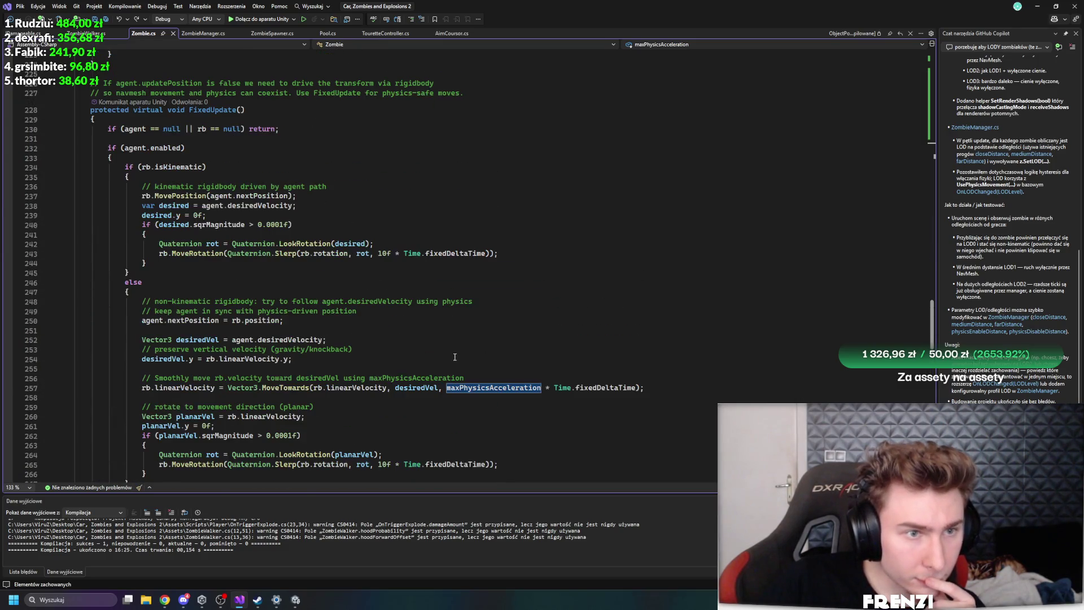
# Highlight every isKinematic reference in Zombie.cs, review them, then clear the highlights
pyautogui.moveTo(219, 114)
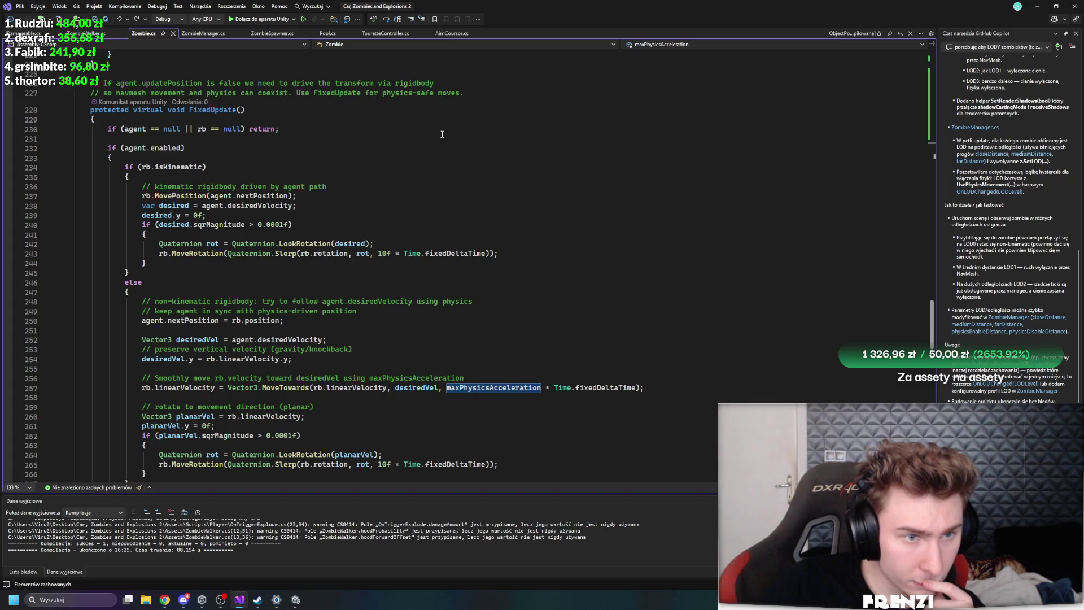
pyautogui.click(188, 167)
pyautogui.scroll(-1, 396, 284)
pyautogui.scroll(-6, 396, 284)
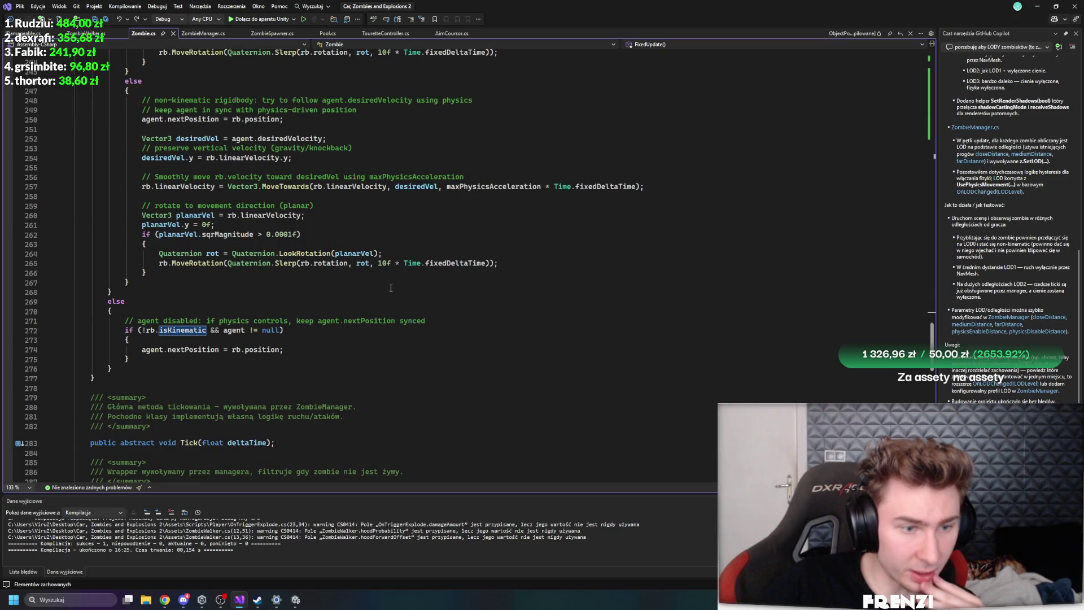
pyautogui.scroll(-20, 390, 288)
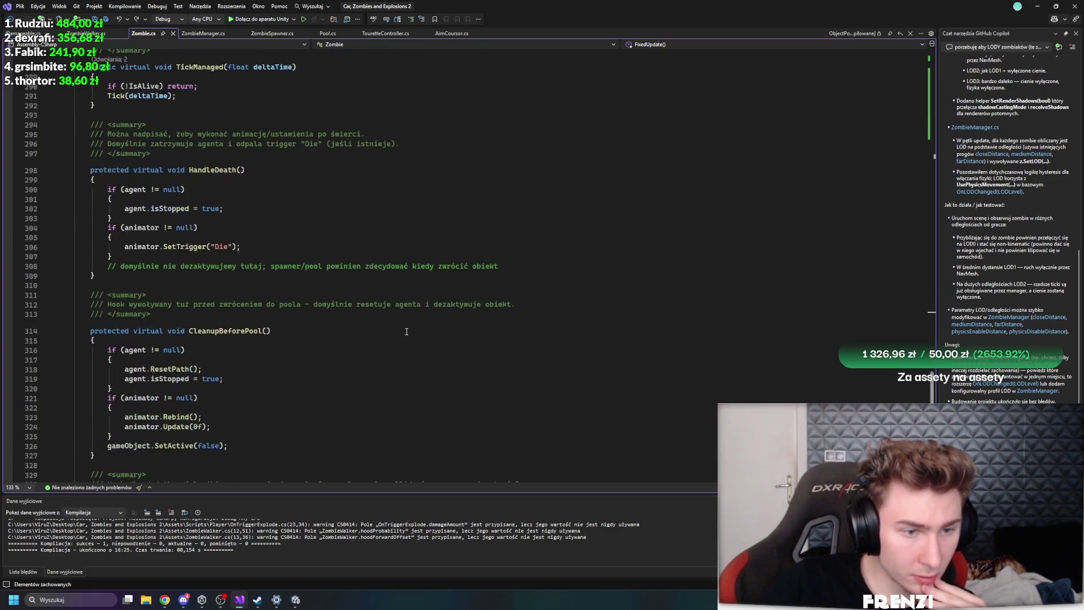
pyautogui.scroll(20, 410, 329)
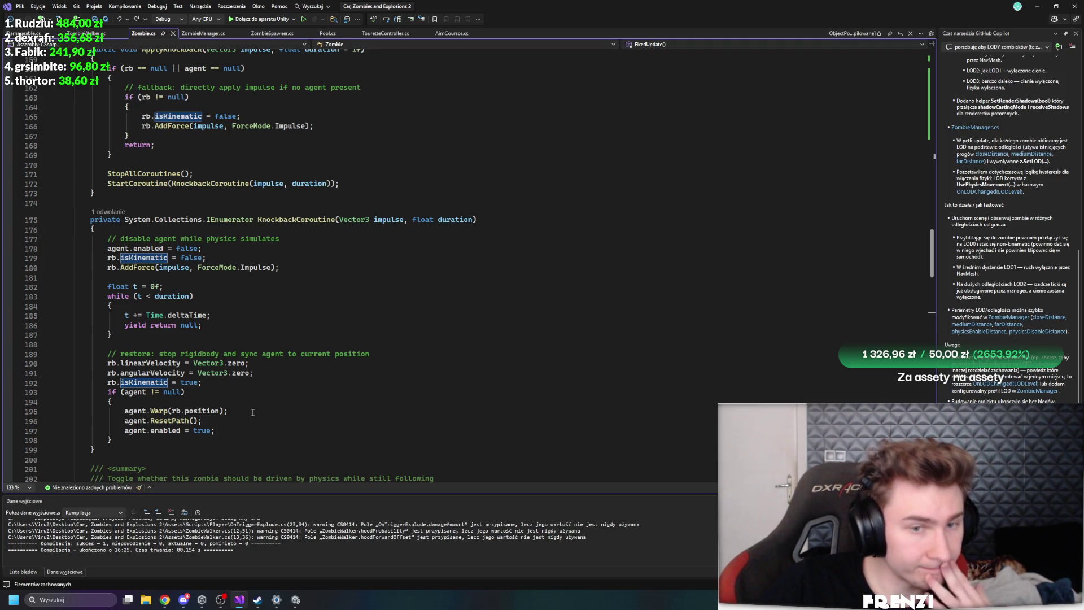
pyautogui.click(398, 343)
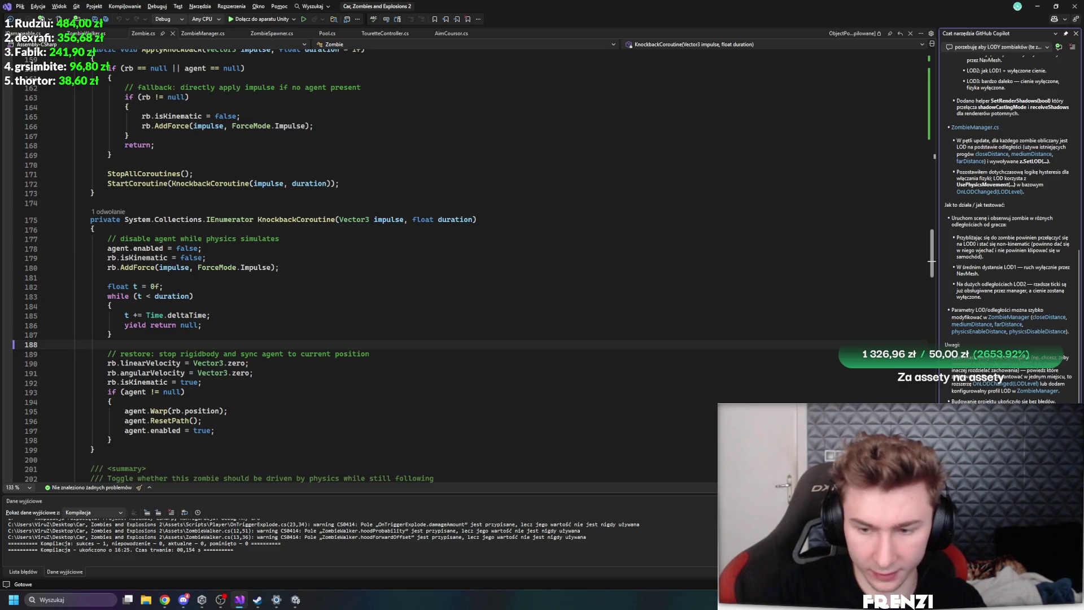
pyautogui.scroll(20, 653, 286)
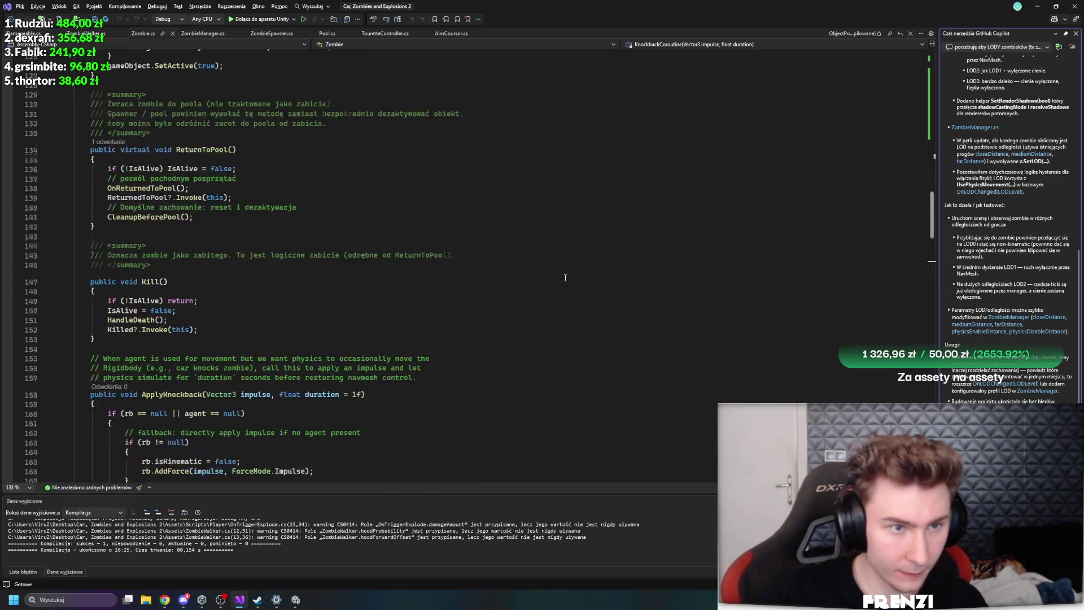
pyautogui.scroll(8, 653, 287)
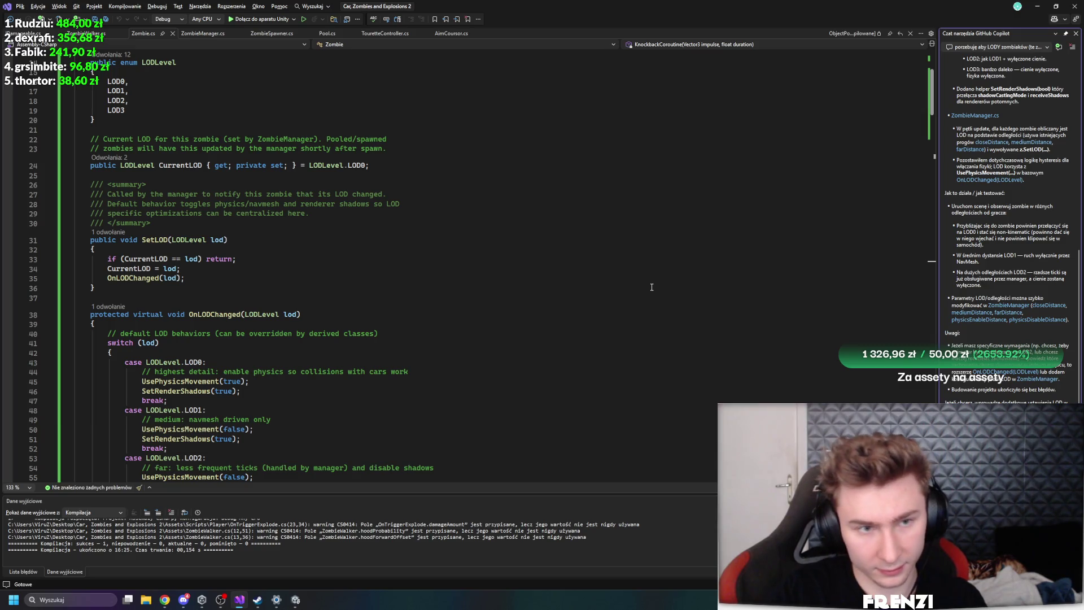
pyautogui.press('Return')
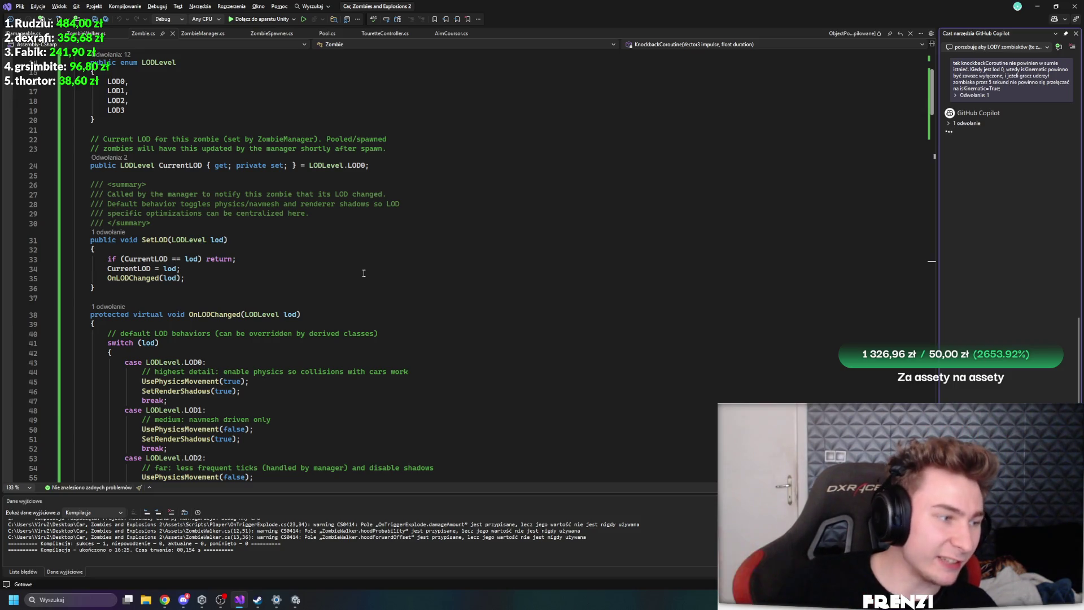
# Scroll through Copilot's proposed physicsLockUntil knockback changes to Zombie.cs
pyautogui.scroll(-6, 419, 251)
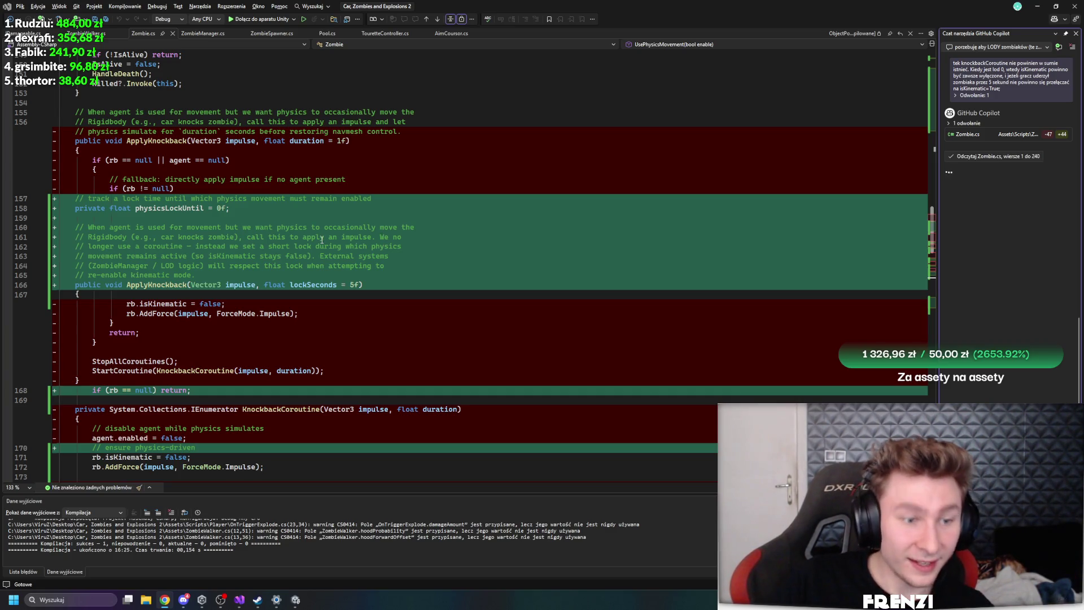
# Read through the accepted physics-lock ApplyKnockback diff, then return to Unity to recompile
pyautogui.scroll(-3, 321, 240)
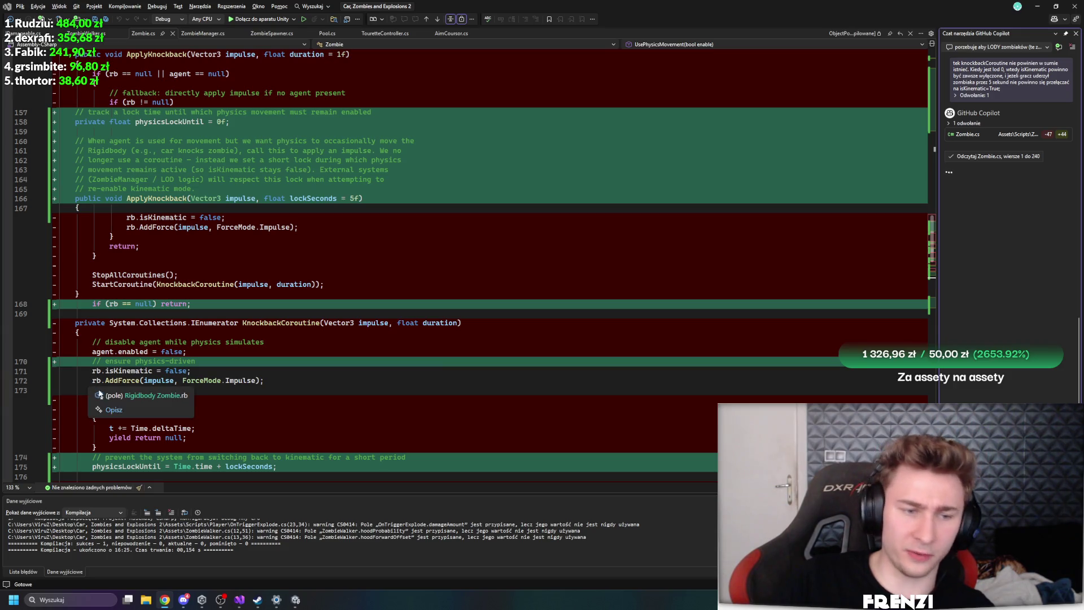
pyautogui.scroll(-4, 445, 371)
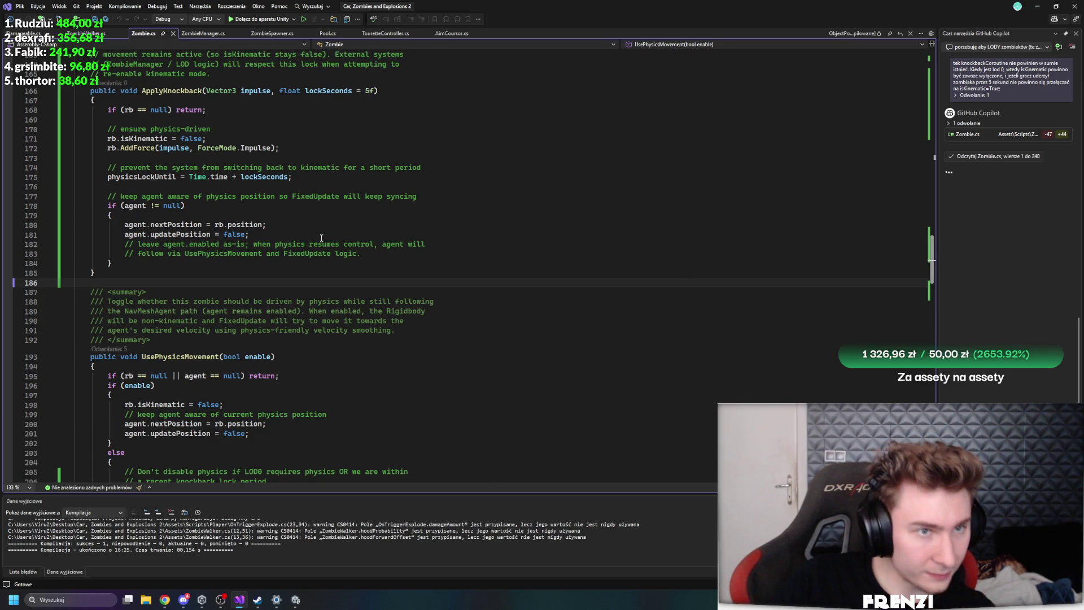
pyautogui.click(295, 600)
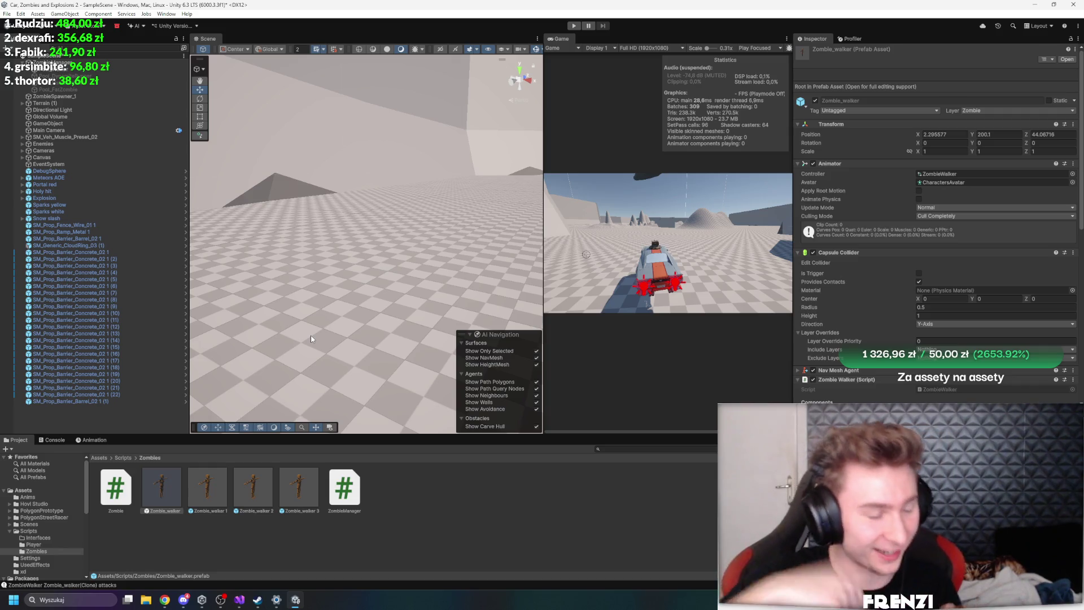
# Play the game, inspect Zombie_walker(Clone), then stop and return to Visual Studio
pyautogui.click(574, 25)
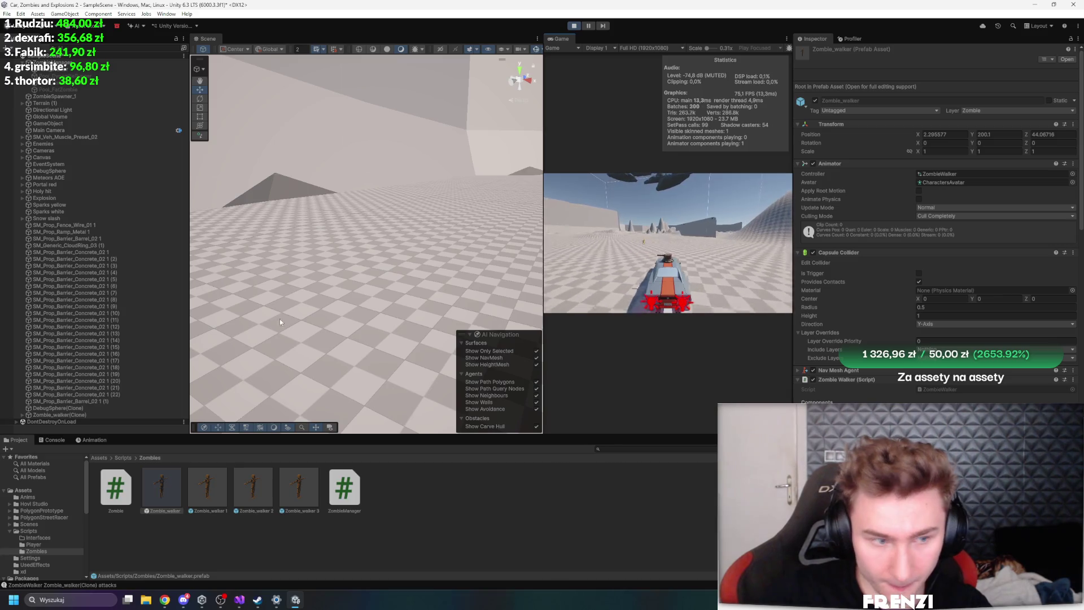
pyautogui.click(83, 413)
pyautogui.scroll(-5, 960, 243)
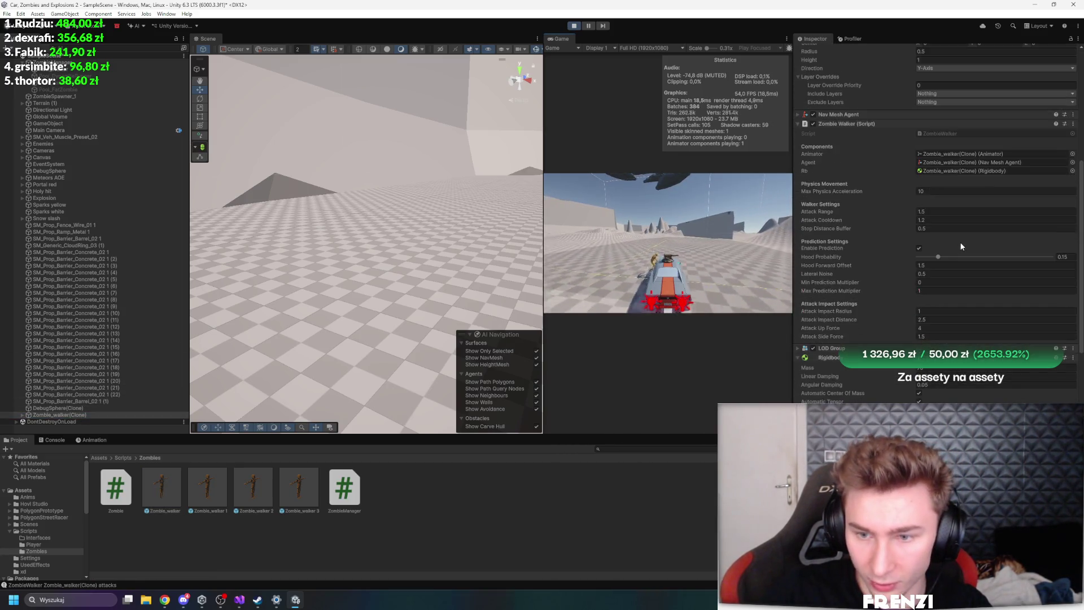
pyautogui.scroll(-3, 960, 247)
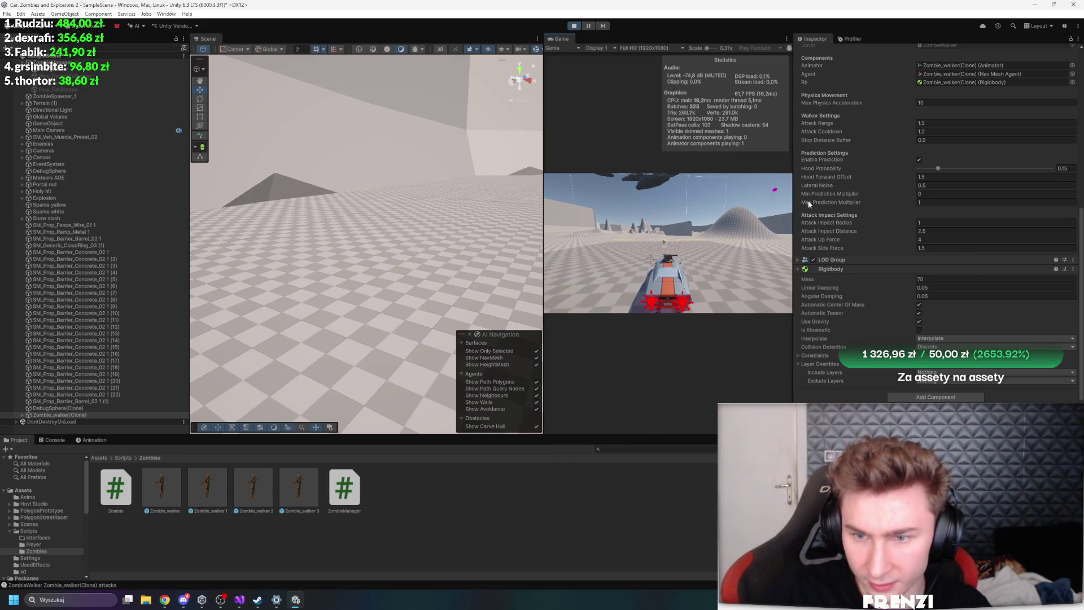
pyautogui.click(574, 25)
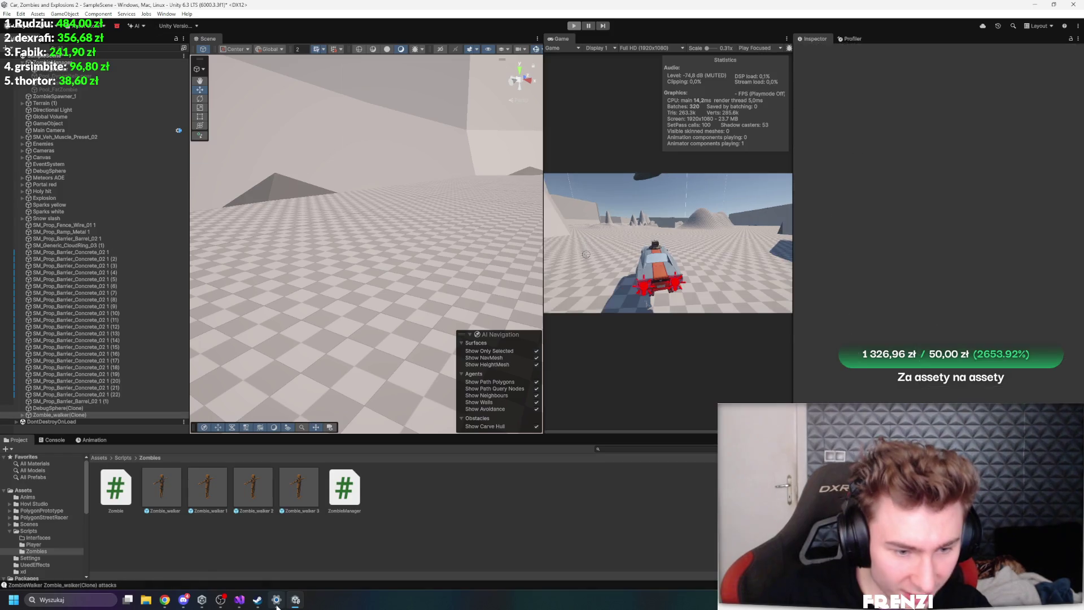
pyautogui.click(240, 600)
pyautogui.scroll(20, 356, 380)
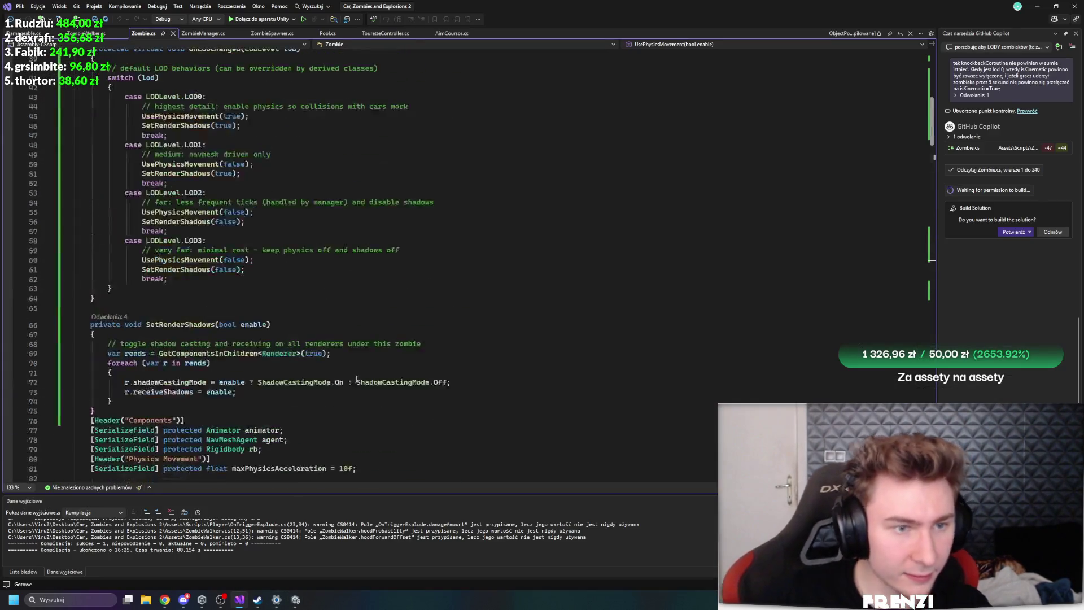
# On line 24, replace CurrentLOD's '{ get; private set; } = LODLevel.LOD0;' with ';' and recompile
pyautogui.scroll(10, 357, 380)
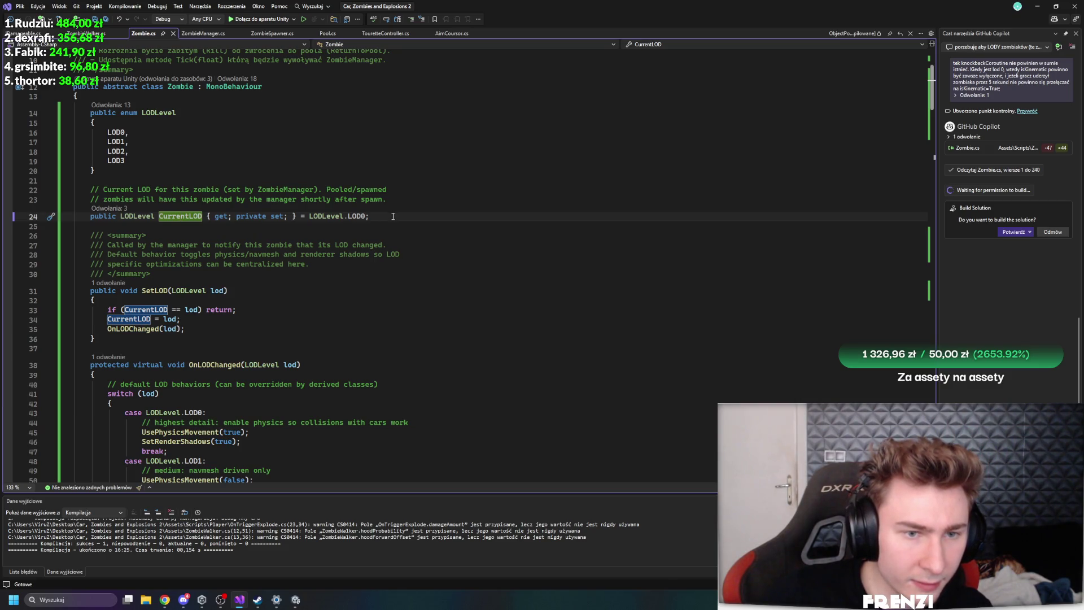
pyautogui.moveTo(393, 217); pyautogui.dragTo(207, 218)
pyautogui.write(';')
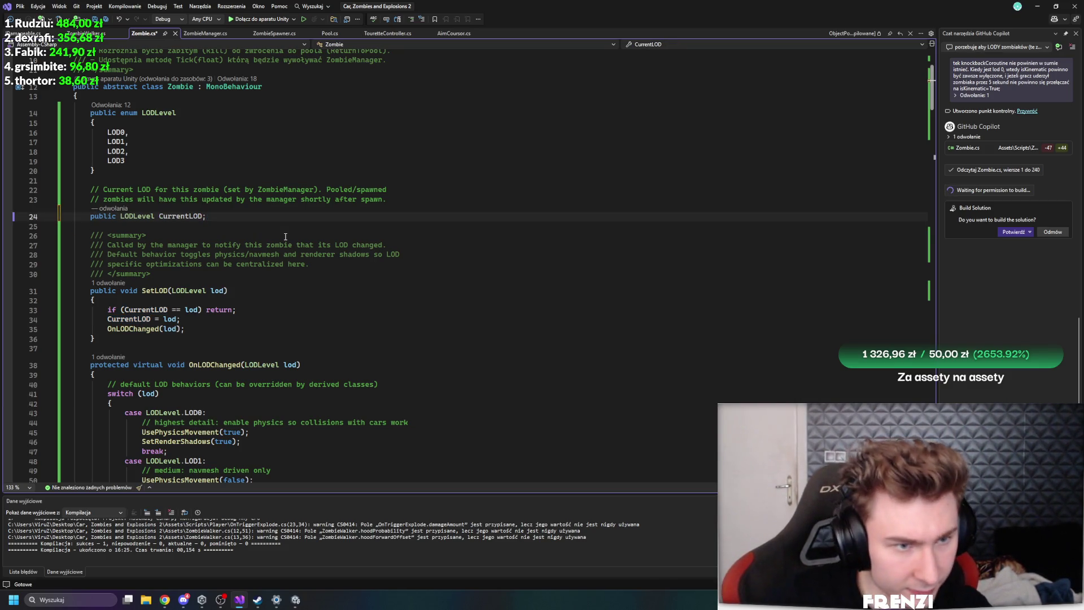
pyautogui.click(296, 600)
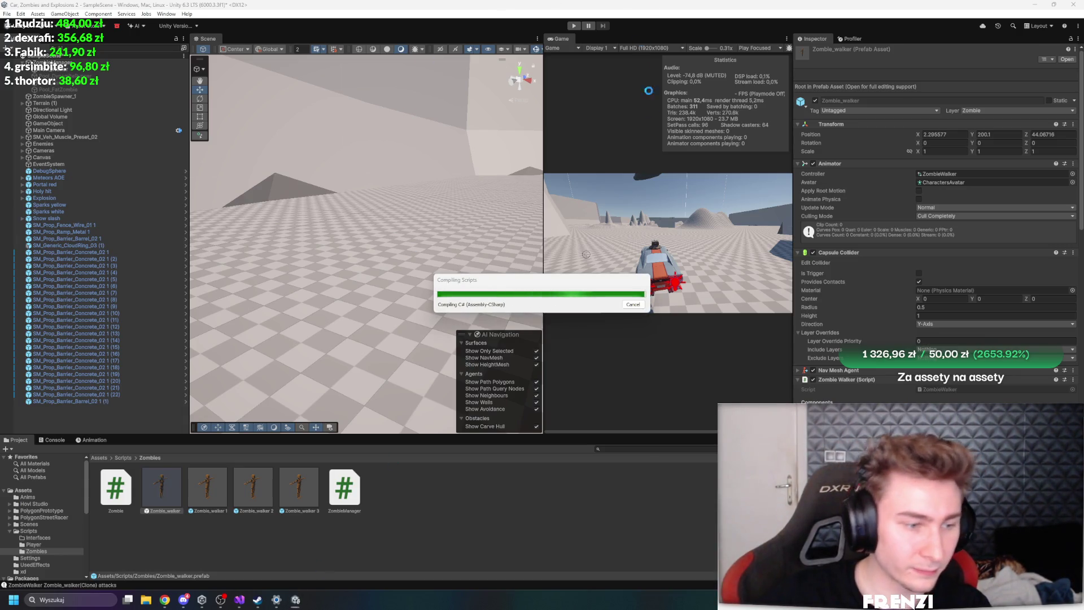
# Show Zombie_walker(Clone)'s Zombie Walker settings and widen the Game view over the Scene view
pyautogui.scroll(-5, 909, 249)
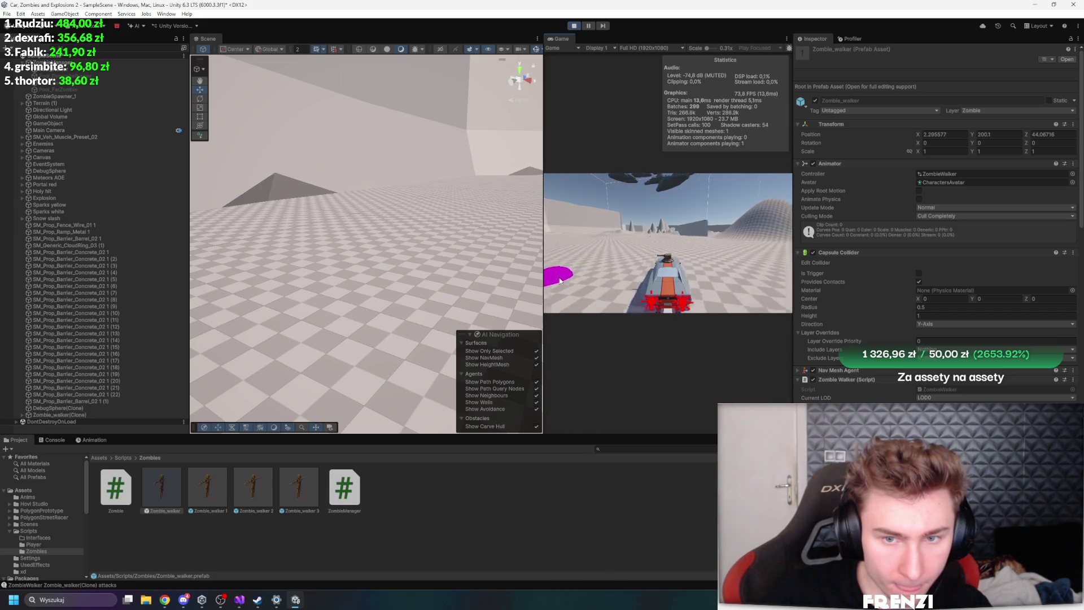
pyautogui.click(56, 414)
pyautogui.scroll(-8, 964, 269)
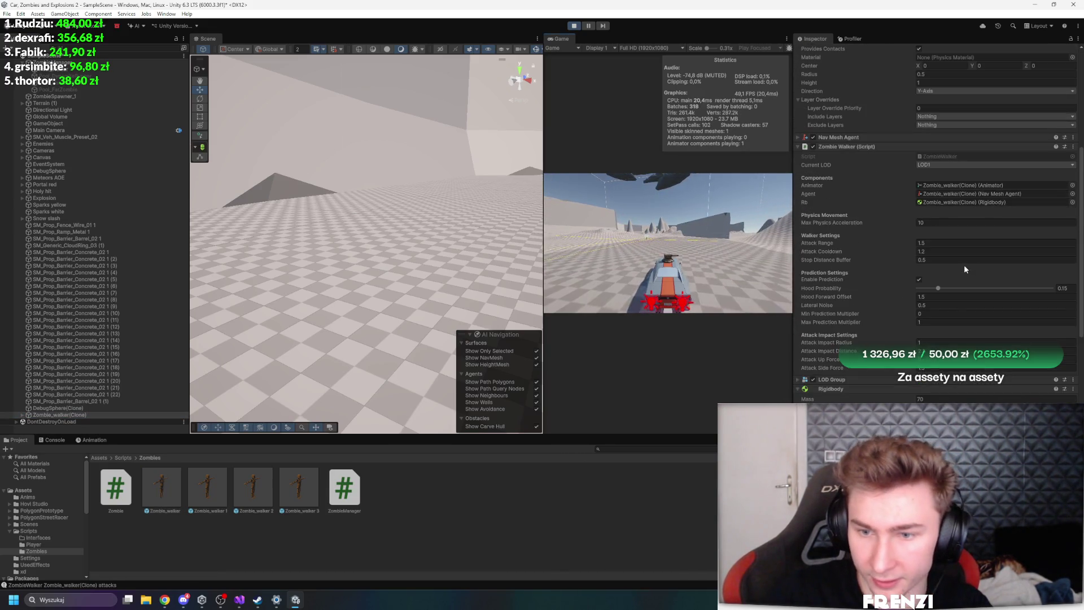
pyautogui.moveTo(544, 179); pyautogui.dragTo(256, 178)
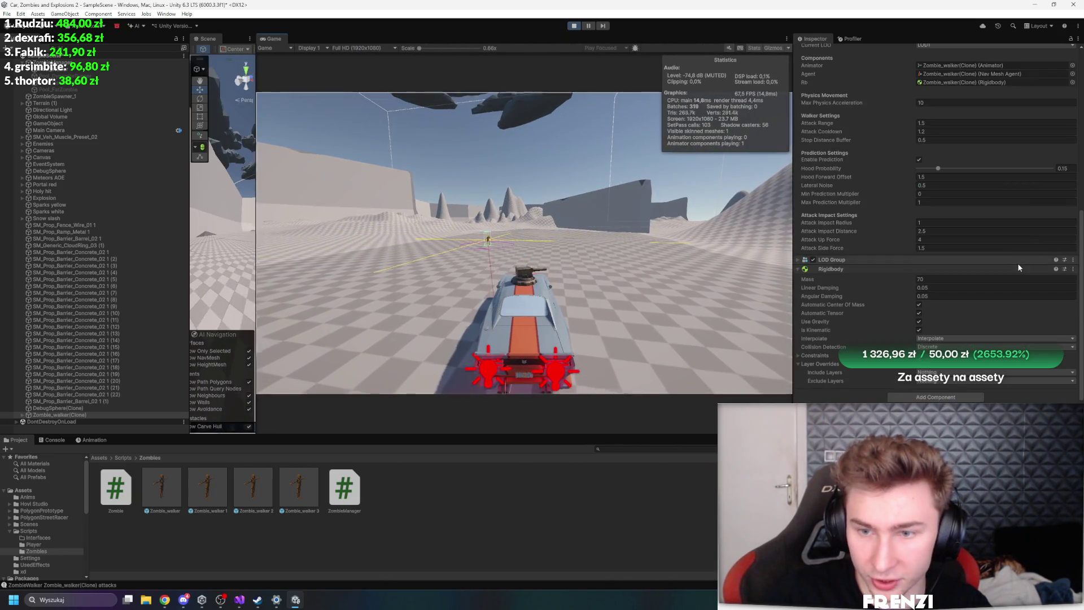
# Pause the running game briefly, then resume and watch the zombies
pyautogui.scroll(-3, 983, 254)
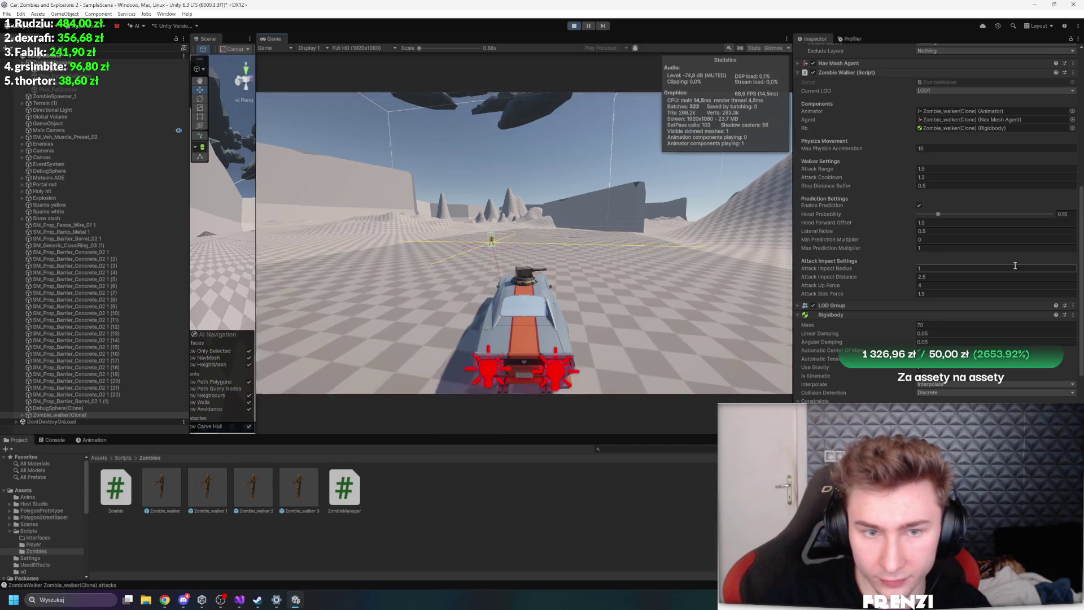
pyautogui.click(589, 26)
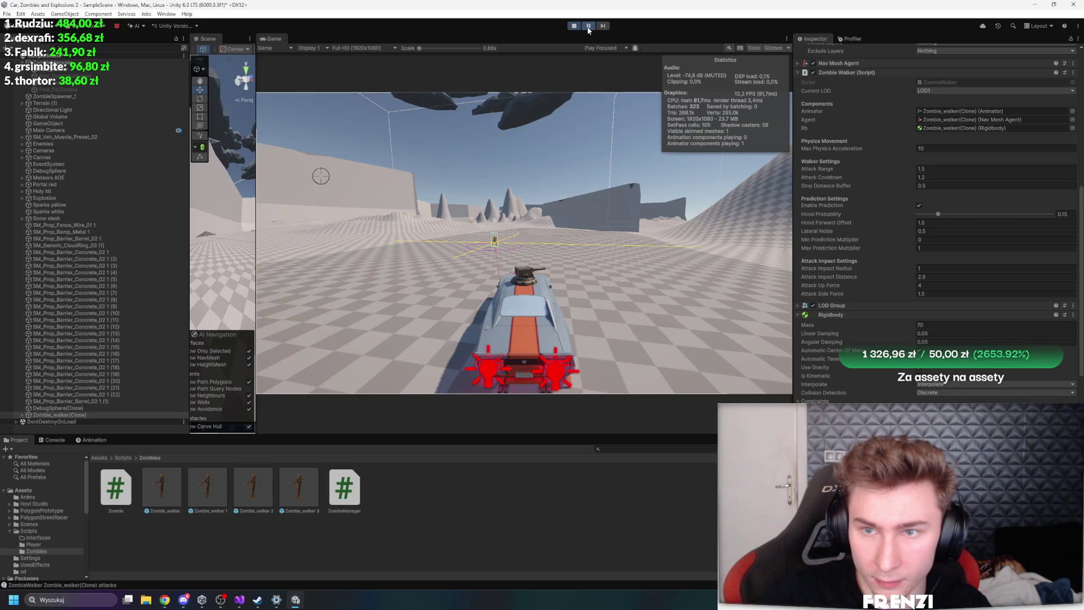
pyautogui.click(589, 28)
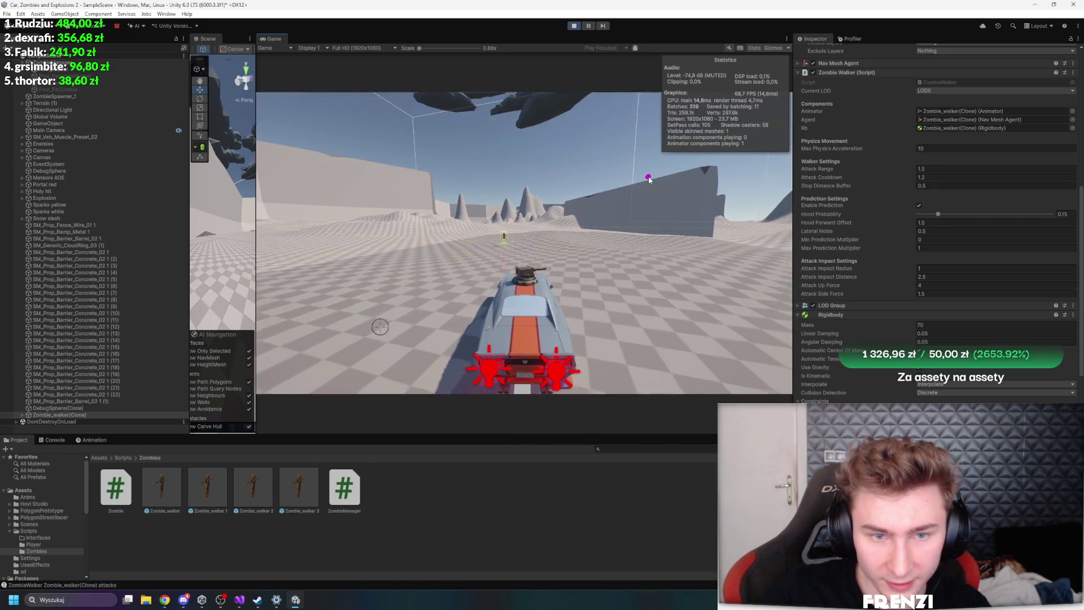
pyautogui.scroll(-2, 902, 234)
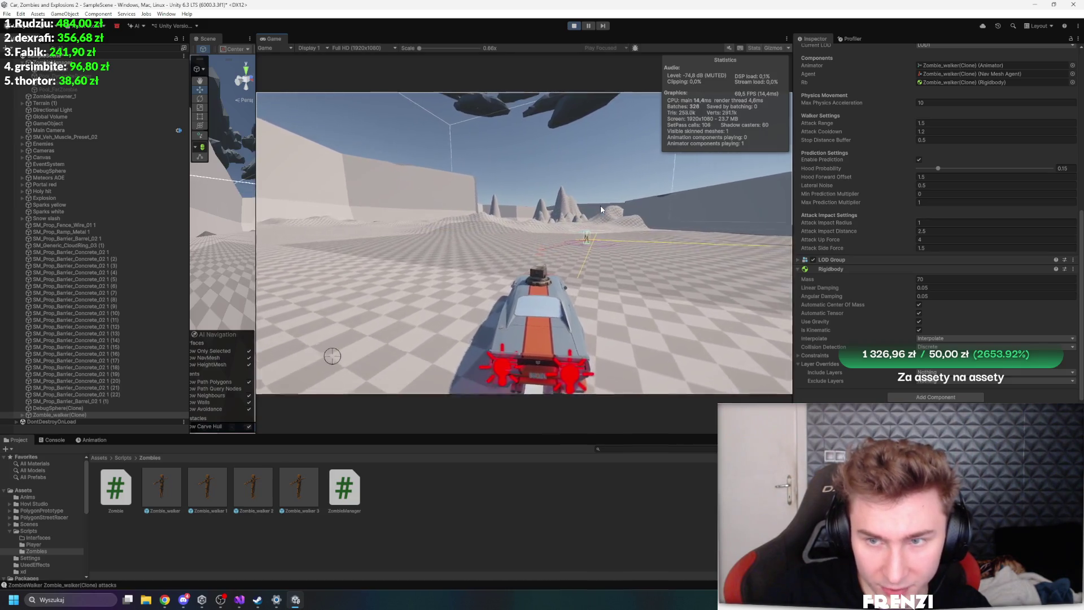
pyautogui.scroll(5, 885, 216)
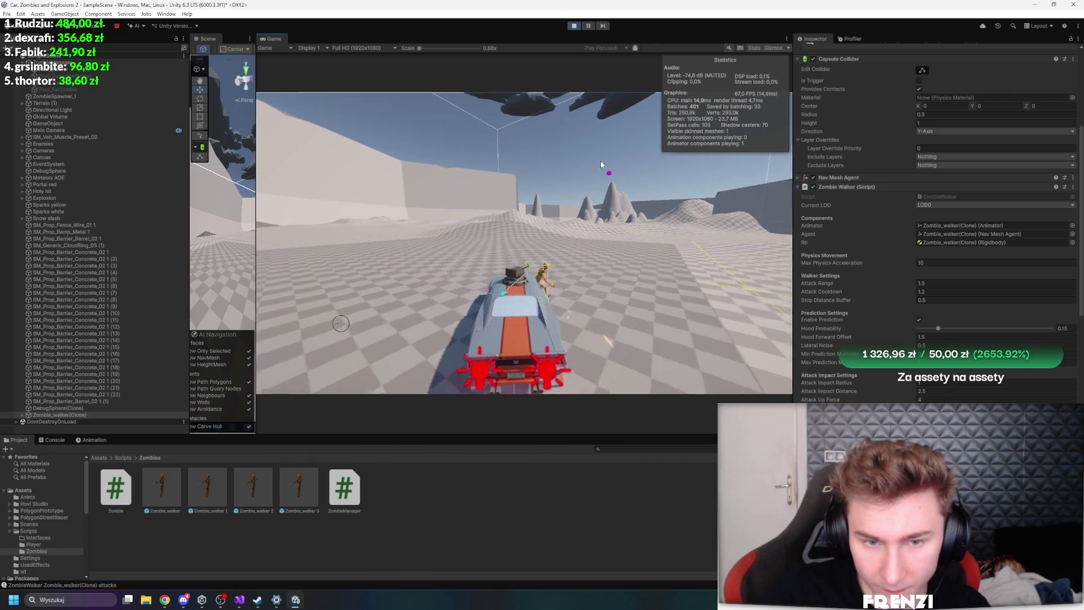
# Pause as the zombie hits the car, widen the Scene view, and select the zombie clone
pyautogui.click(588, 26)
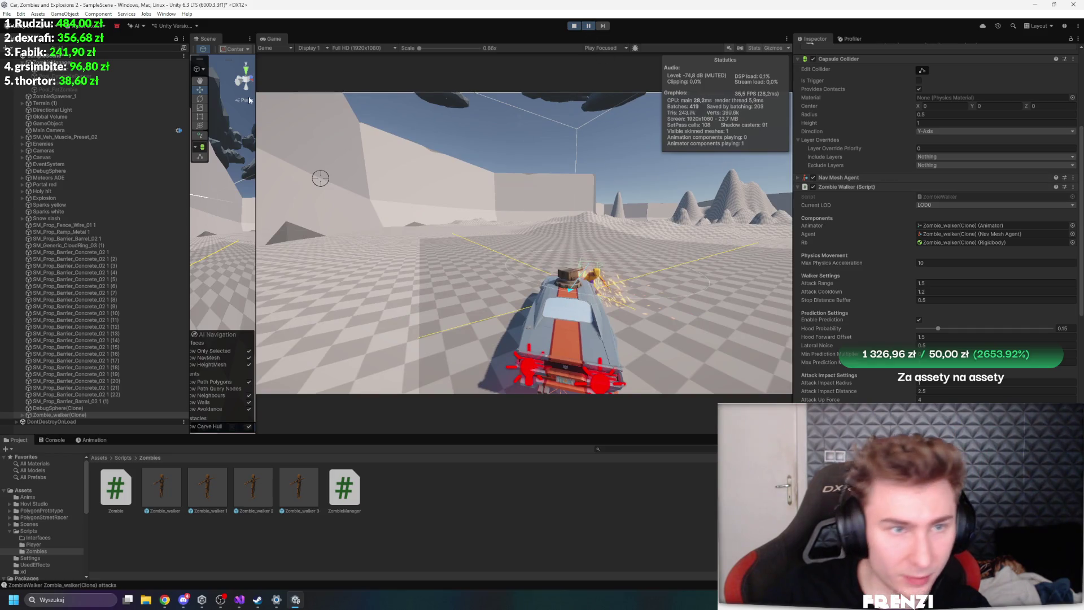
pyautogui.moveTo(256, 197); pyautogui.dragTo(566, 197)
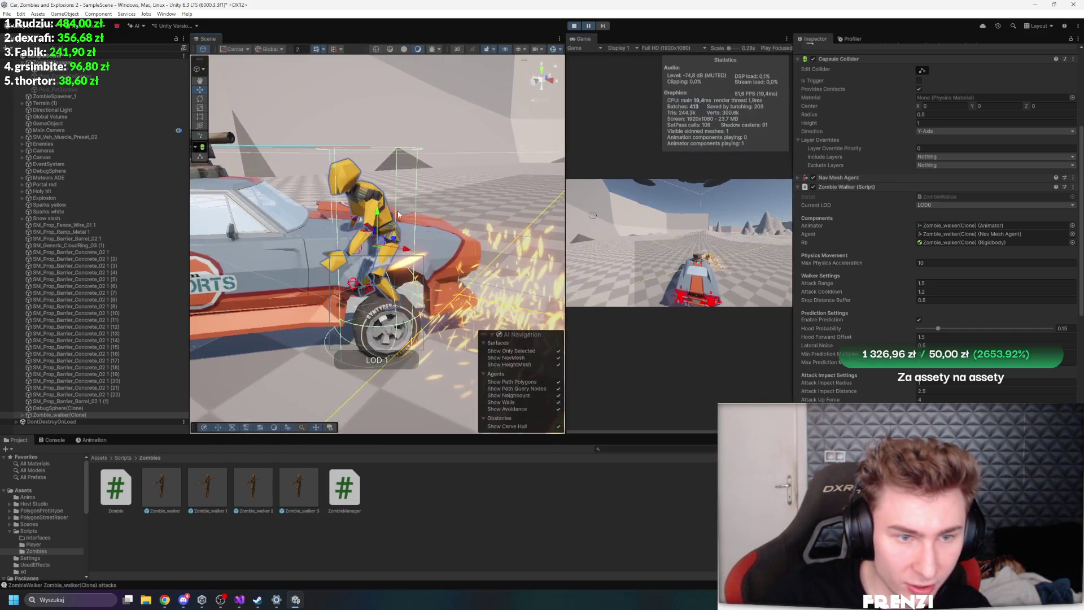
pyautogui.click(24, 414)
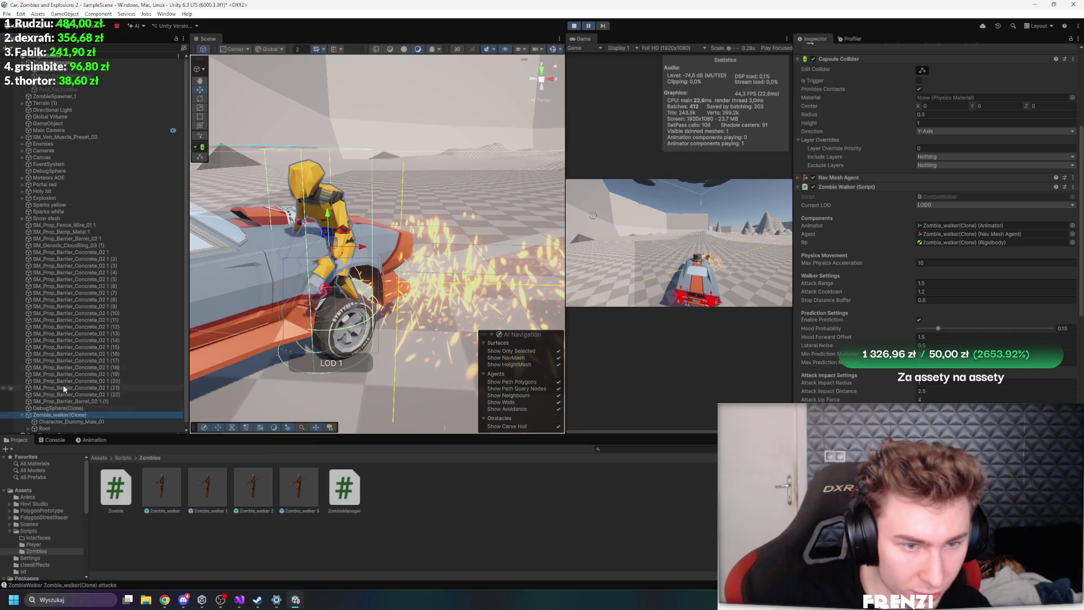
pyautogui.scroll(-5, 922, 276)
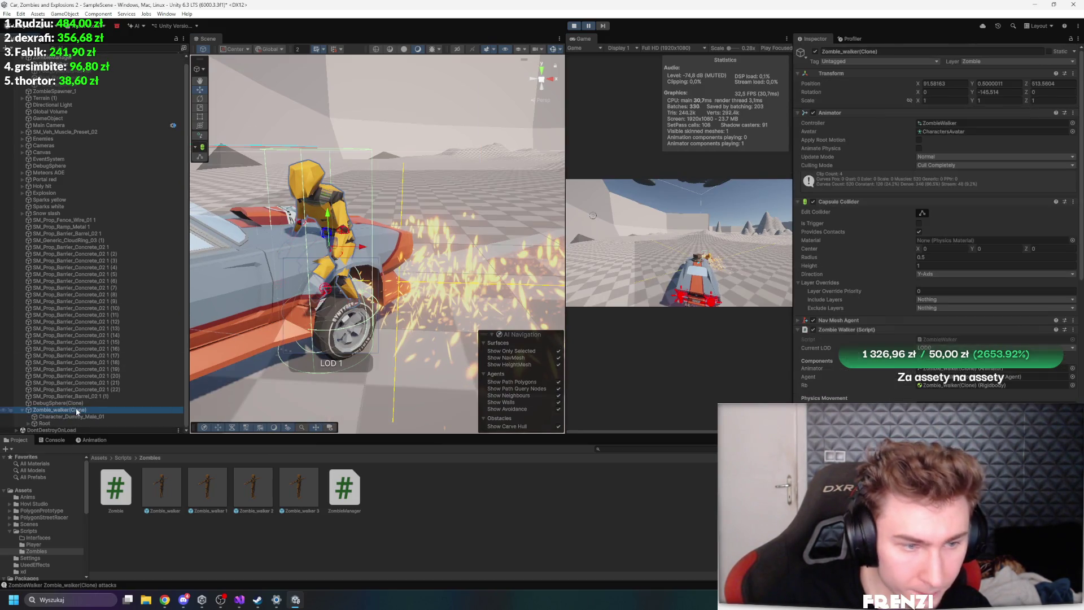
pyautogui.scroll(10, 875, 294)
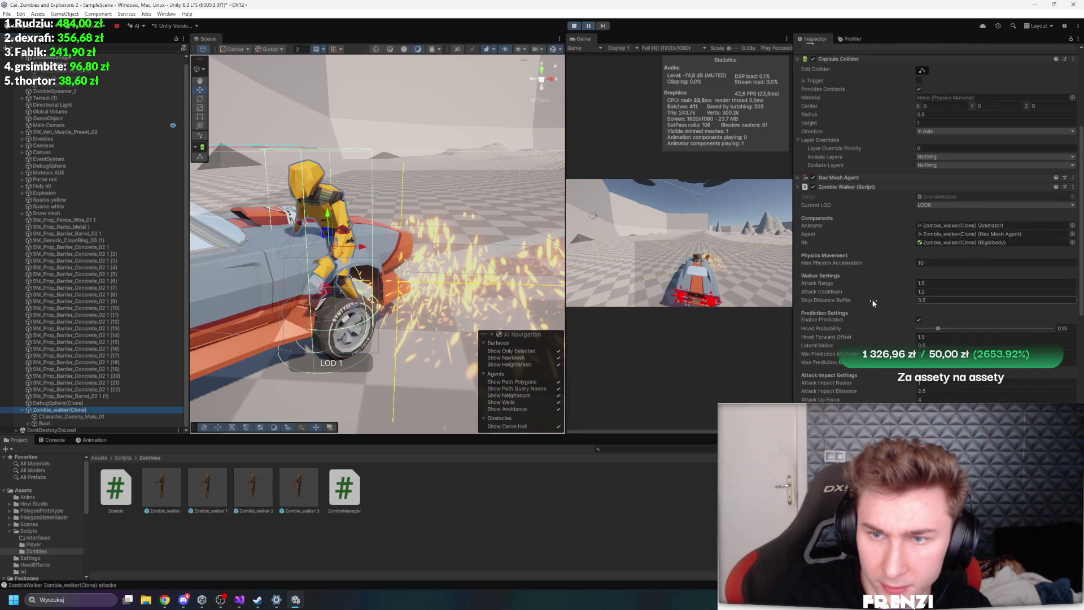
# Inspect the zombie clone's Hips and Root bones, and frame the clone in the Scene view
pyautogui.click(28, 424)
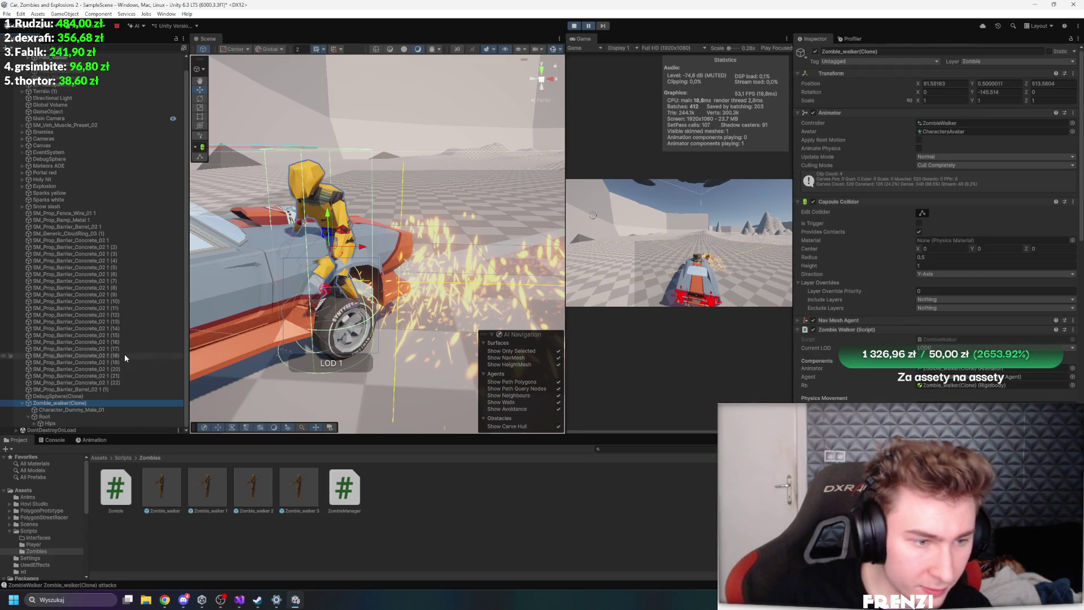
pyautogui.click(56, 422)
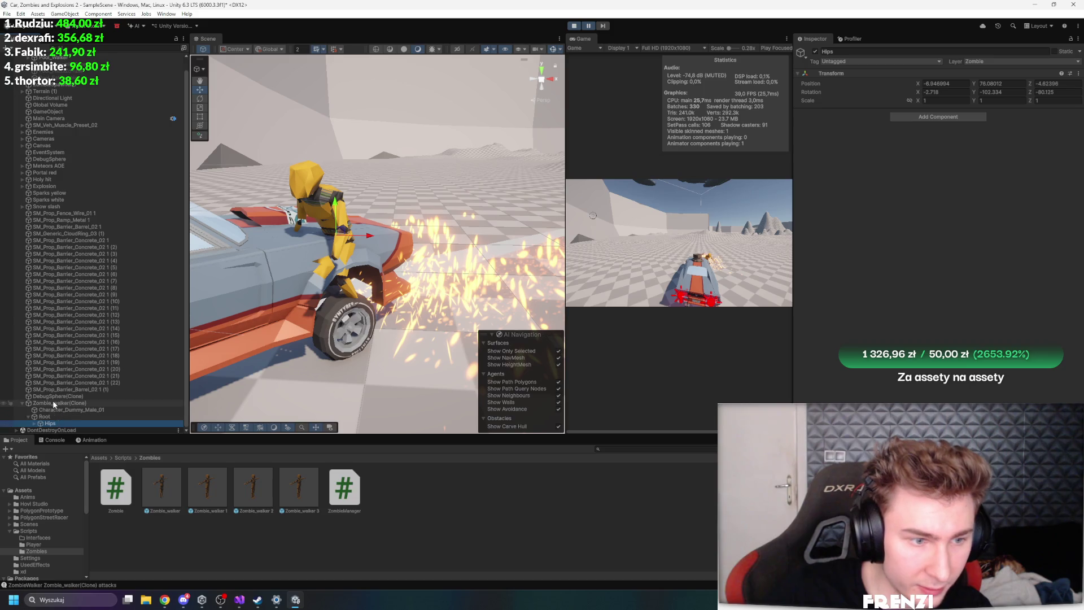
pyautogui.click(54, 403)
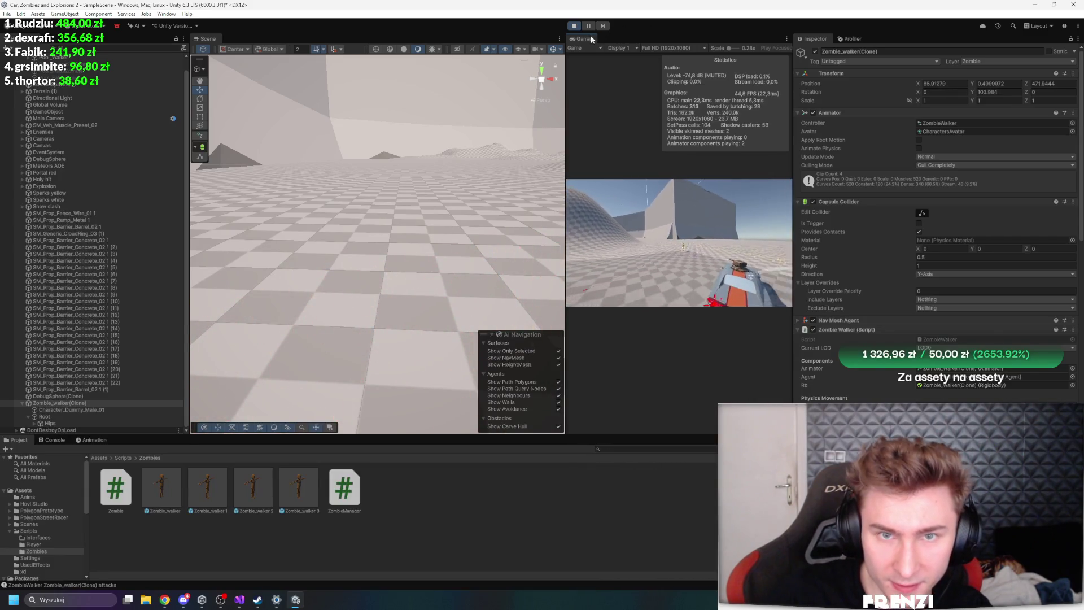
pyautogui.press('f')
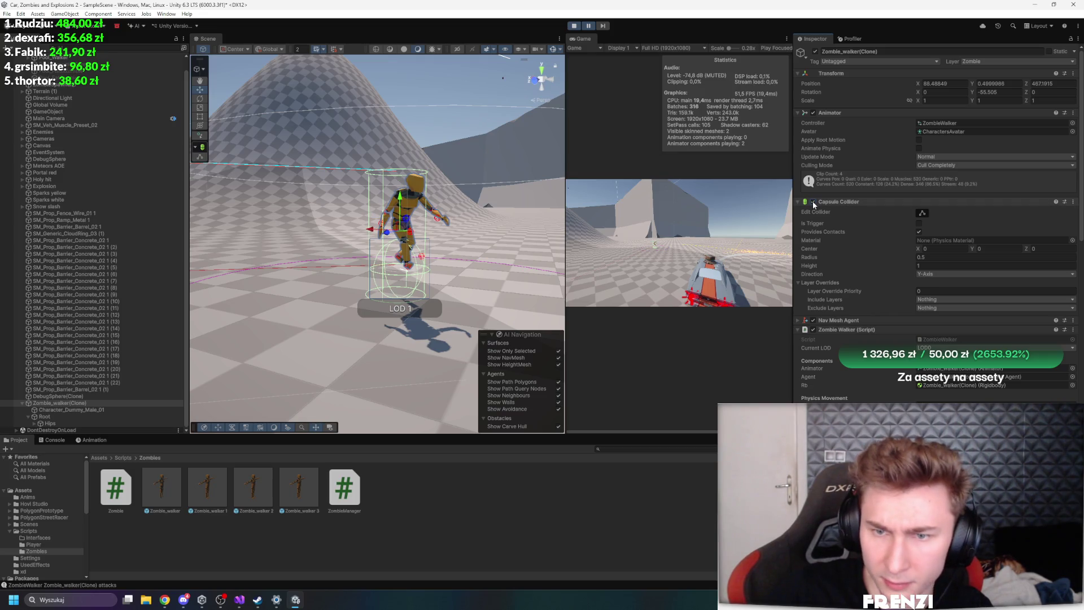
pyautogui.scroll(-5, 884, 250)
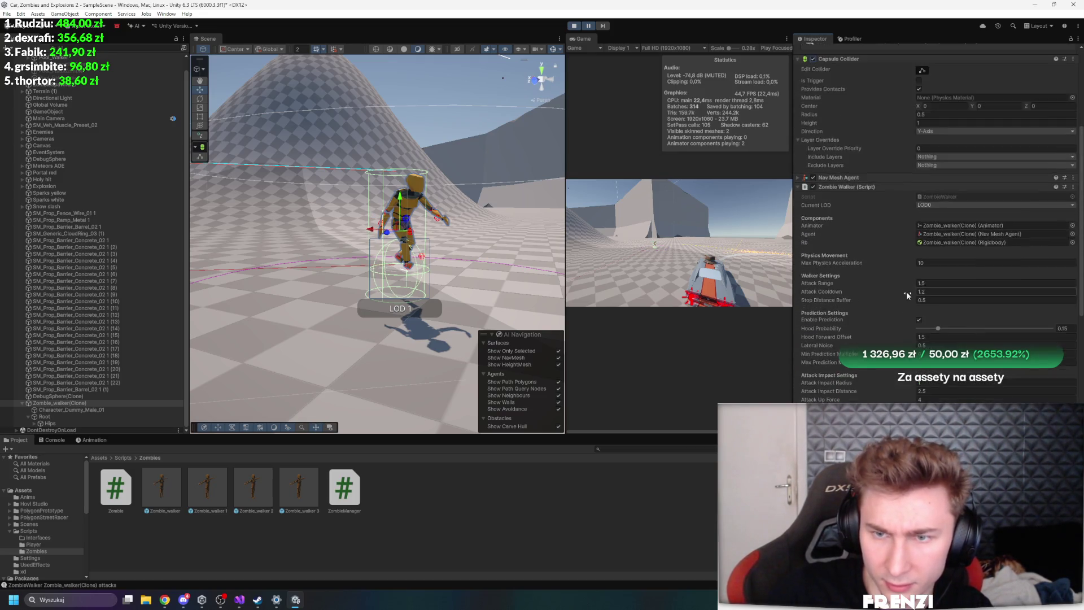
pyautogui.scroll(5, 907, 292)
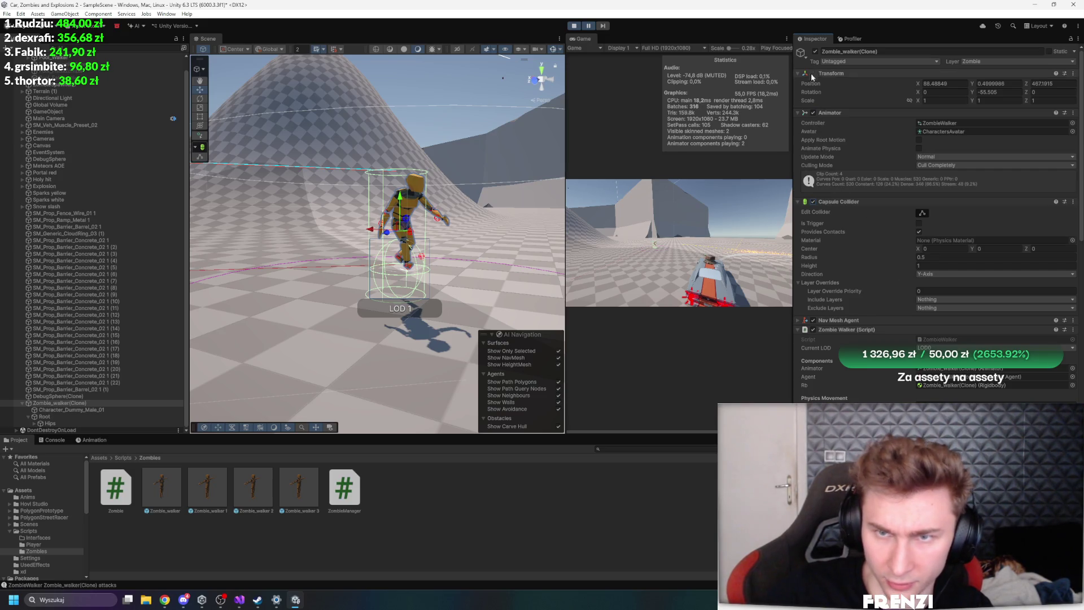
pyautogui.click(55, 415)
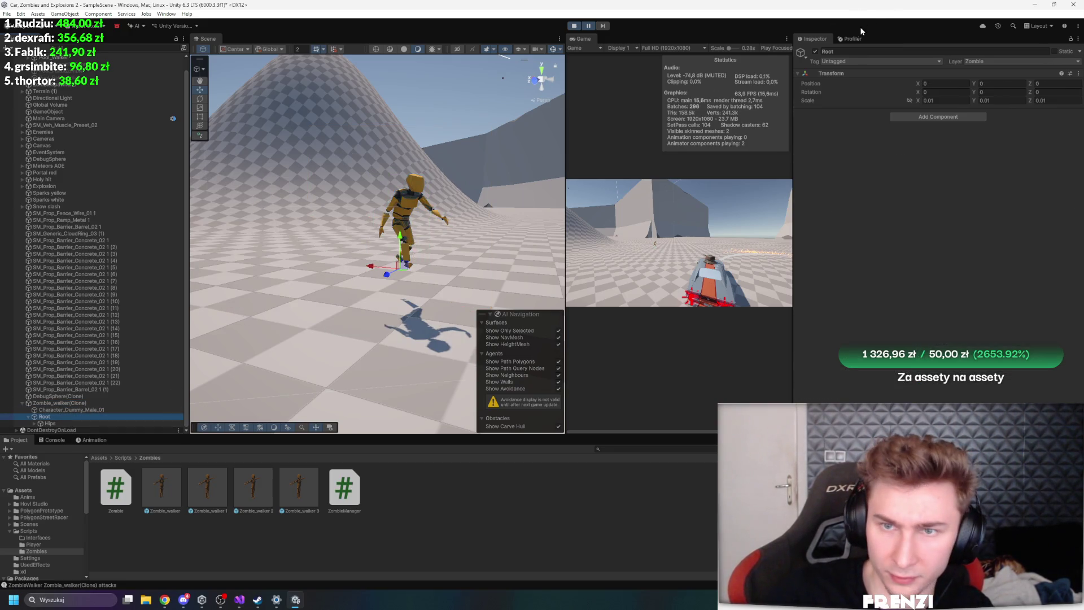
pyautogui.click(85, 403)
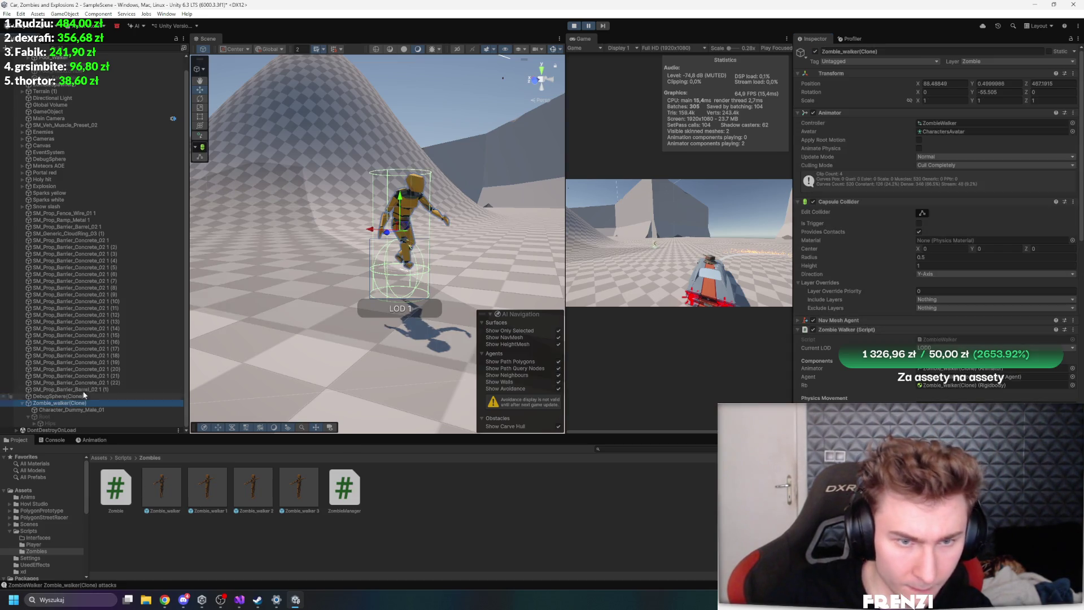
# Advance the paused game one frame, resume it, then exit play mode
pyautogui.click(603, 26)
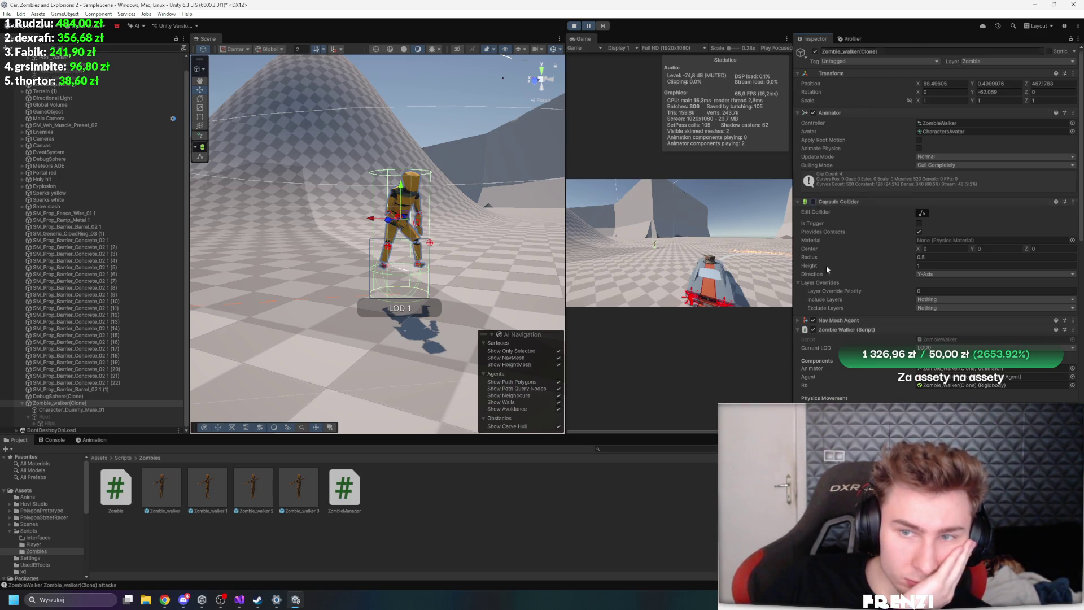
pyautogui.scroll(-8, 877, 297)
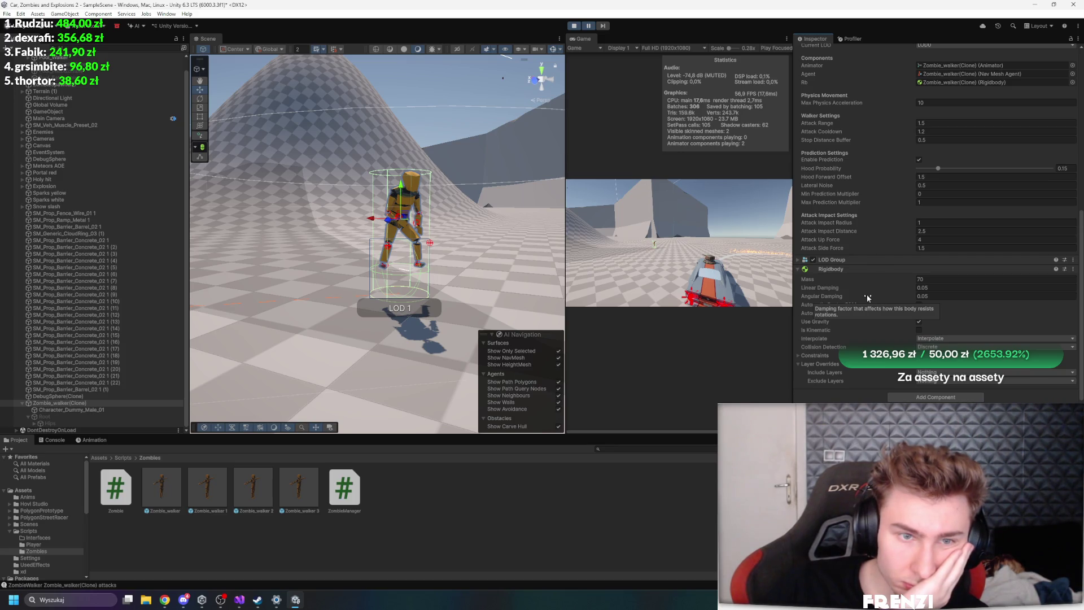
pyautogui.scroll(8, 866, 297)
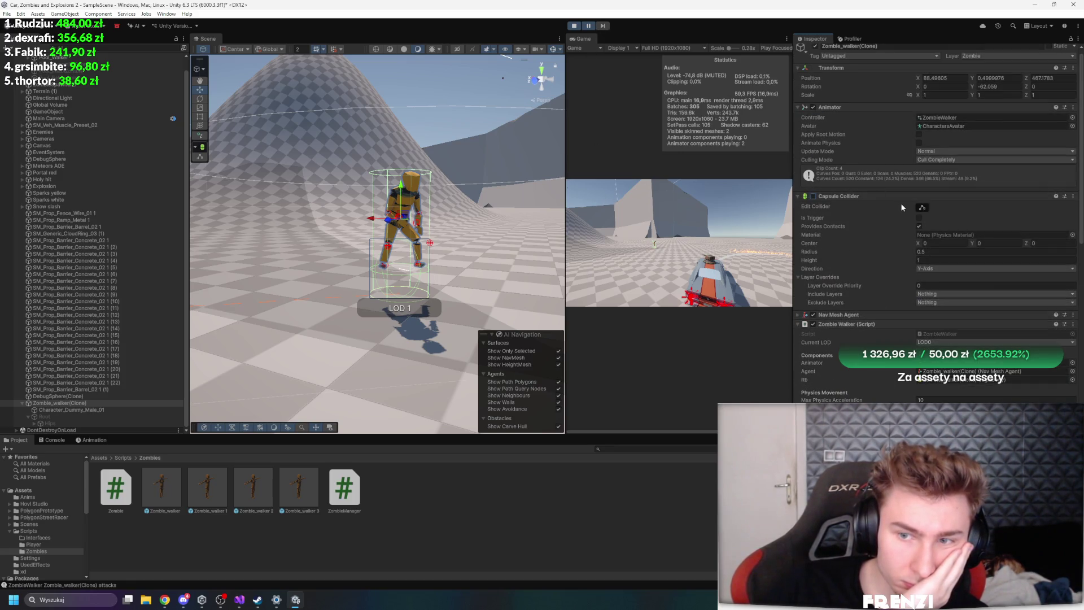
pyautogui.click(589, 26)
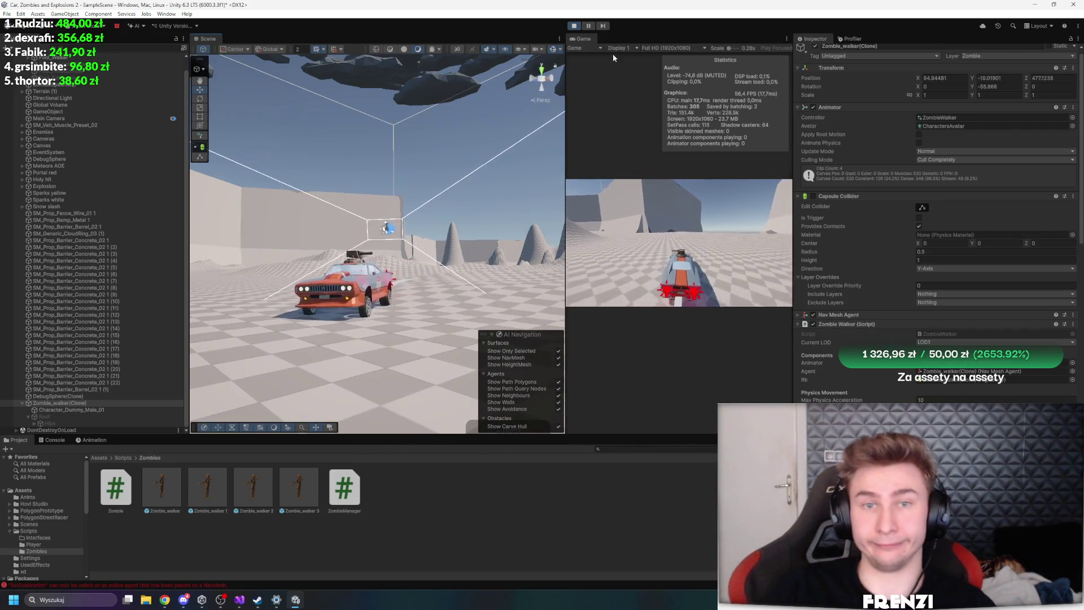
pyautogui.click(574, 25)
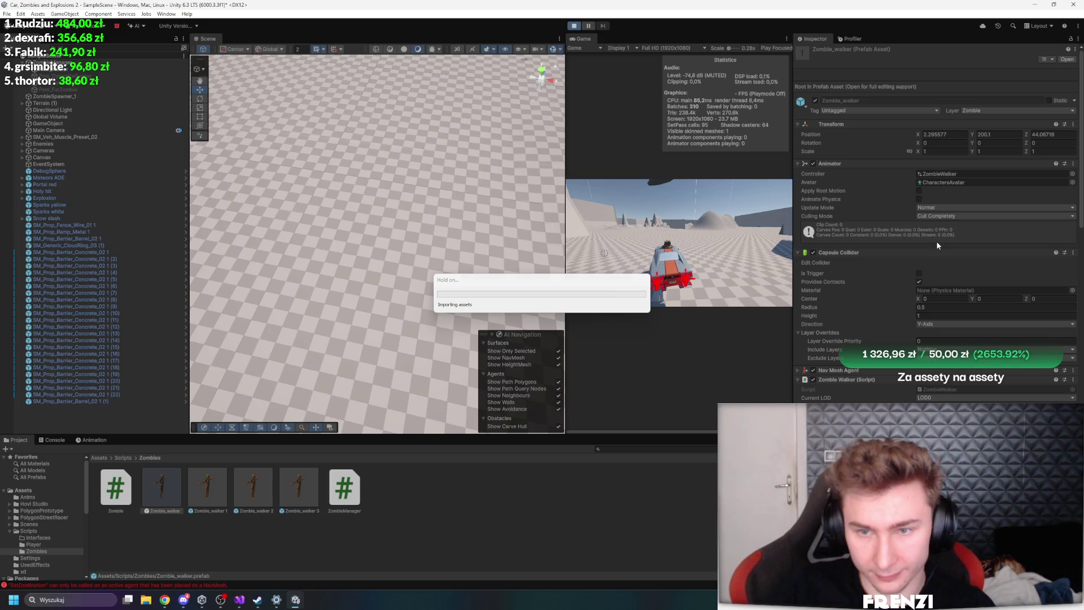
# Select the zombie clone, pause the game, and disable its Capsule Collider
pyautogui.scroll(-10, 862, 290)
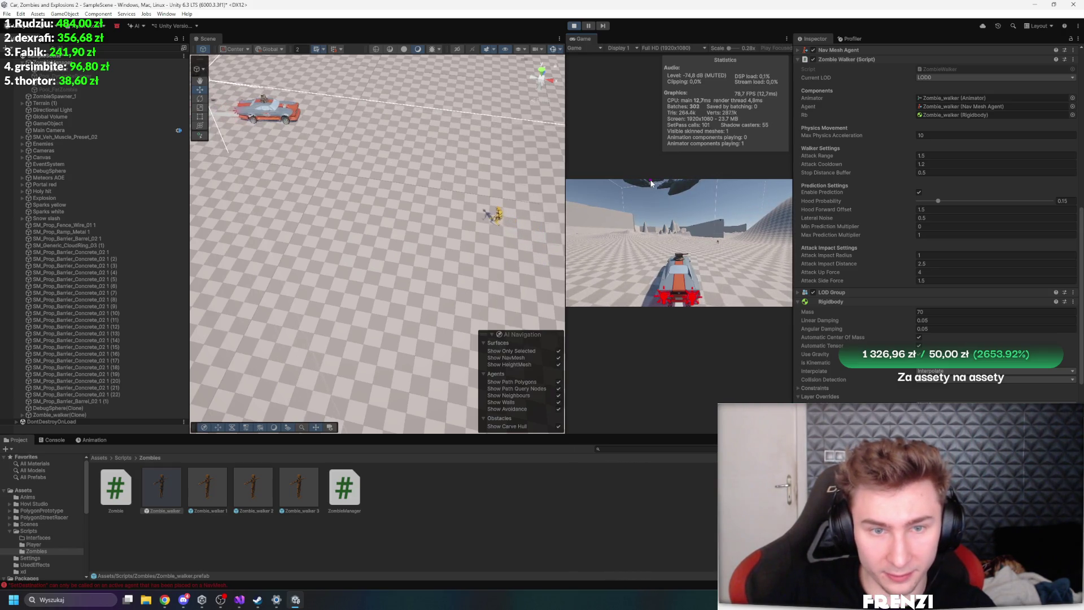
pyautogui.click(87, 416)
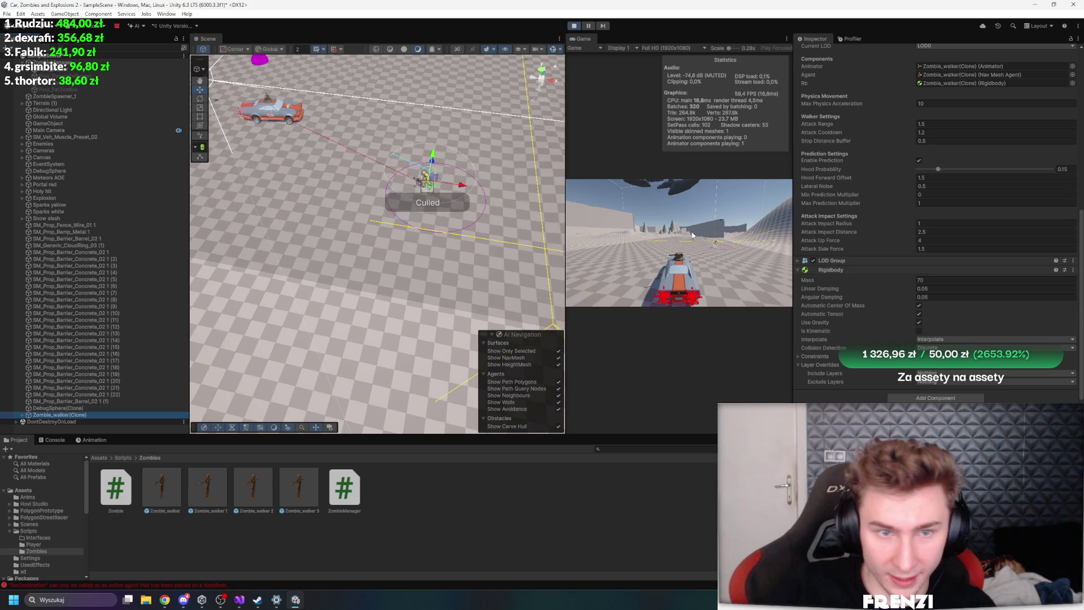
pyautogui.click(588, 27)
pyautogui.scroll(6, 954, 286)
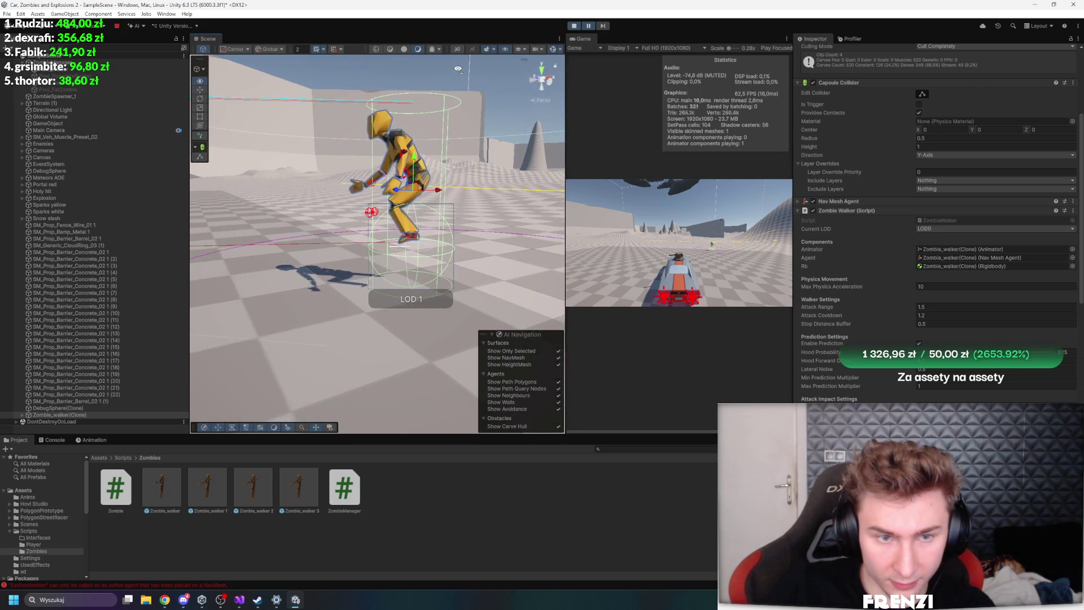
pyautogui.scroll(3, 888, 227)
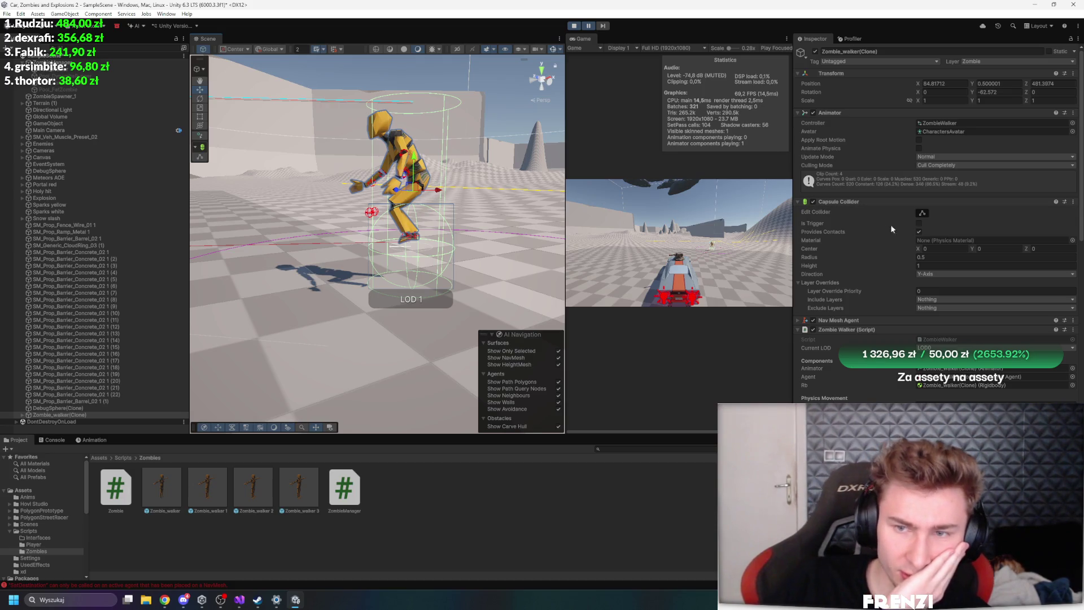
pyautogui.click(813, 202)
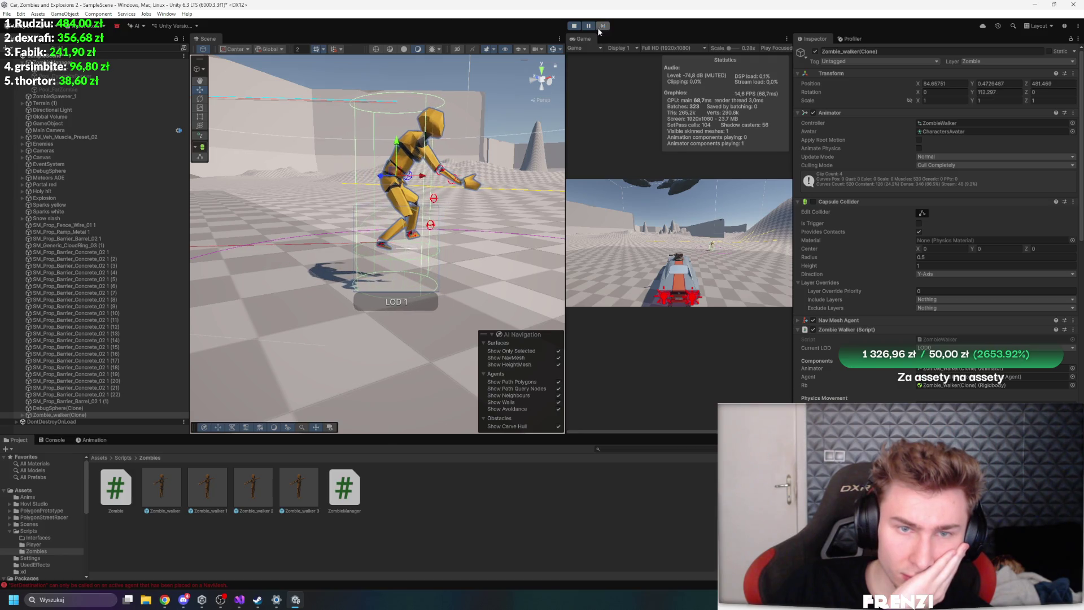
# Step the game forward two frames, stop play mode, and return to Visual Studio
pyautogui.click(604, 26)
pyautogui.click(605, 26)
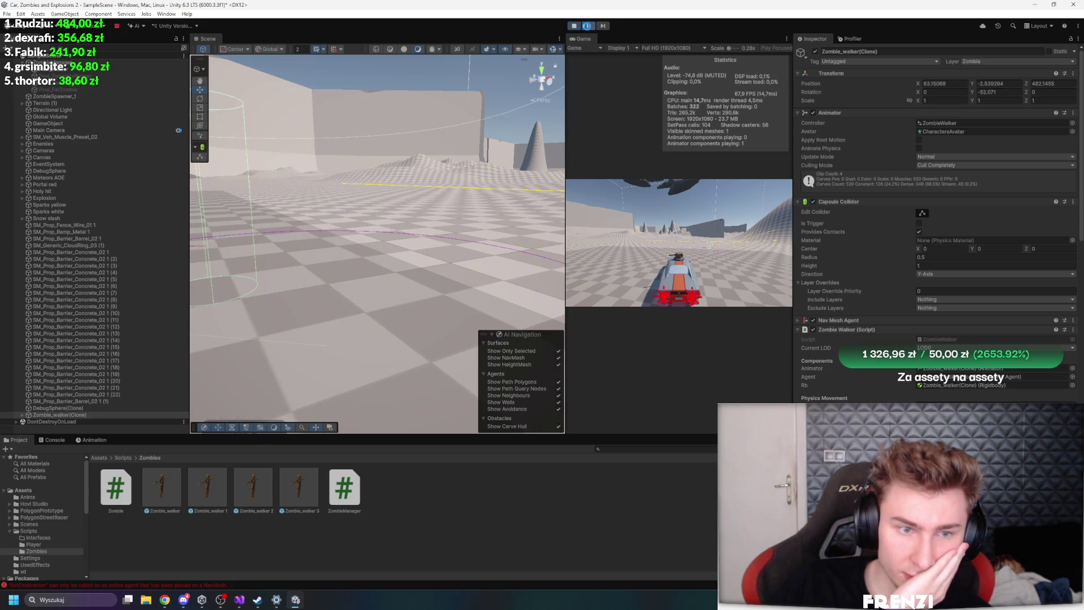
pyautogui.click(571, 26)
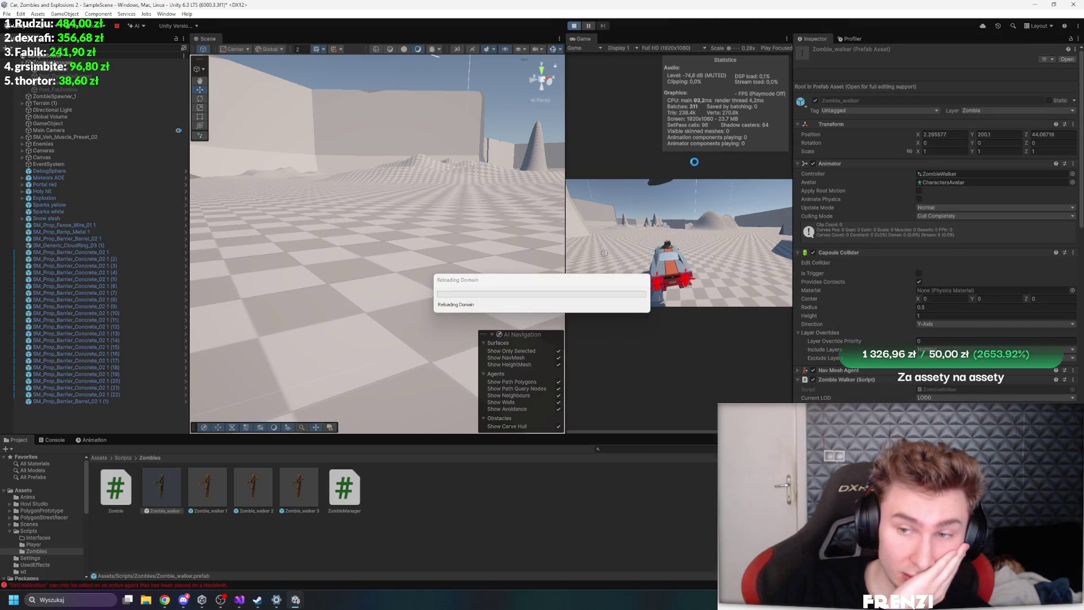
pyautogui.click(240, 600)
pyautogui.scroll(-15, 482, 358)
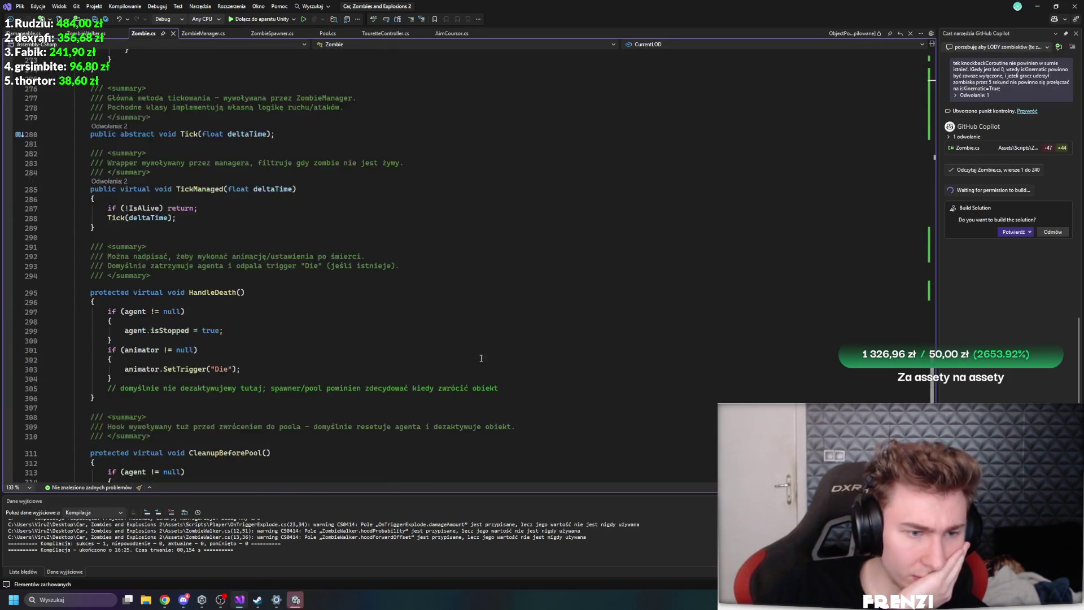
# Read through Zombie.cs and ZombieWalker.cs's prediction and attack-impact settings, then return to Unity
pyautogui.scroll(-10, 481, 358)
pyautogui.scroll(7, 487, 363)
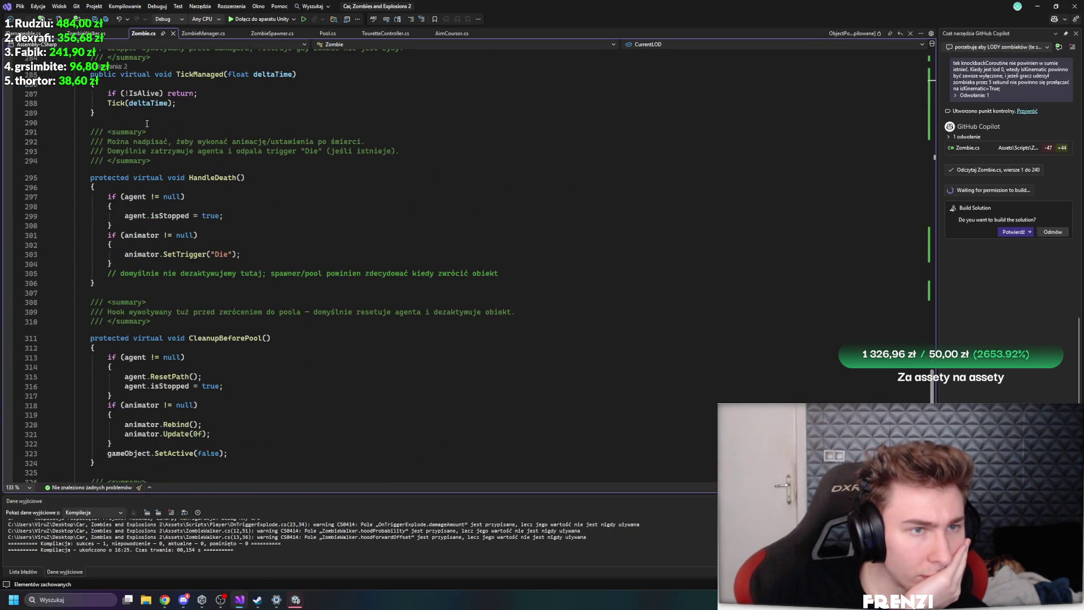
pyautogui.click(85, 33)
pyautogui.scroll(20, 293, 233)
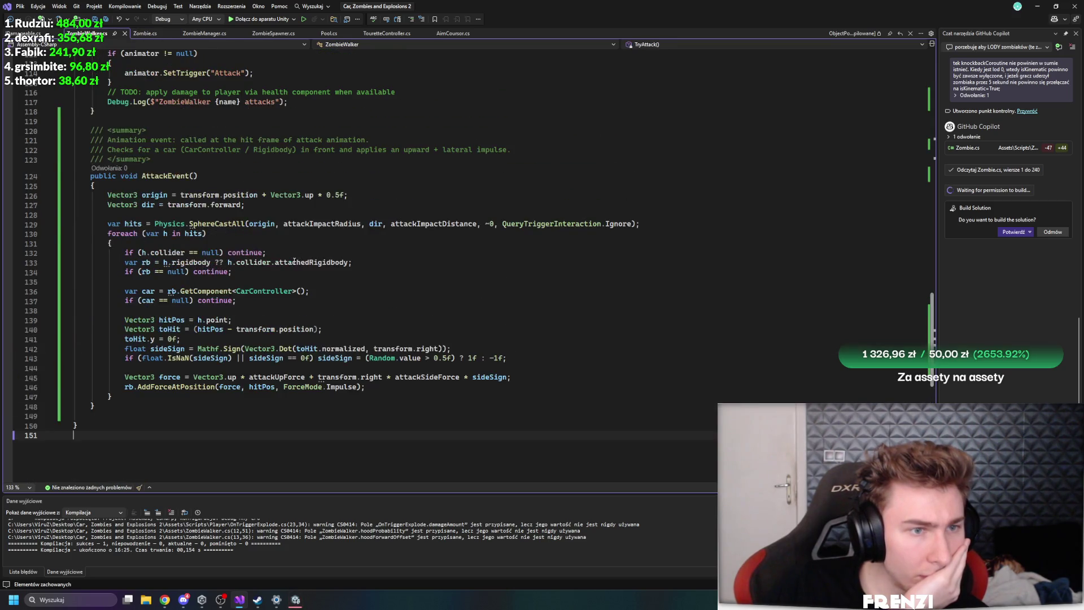
pyautogui.scroll(18, 362, 301)
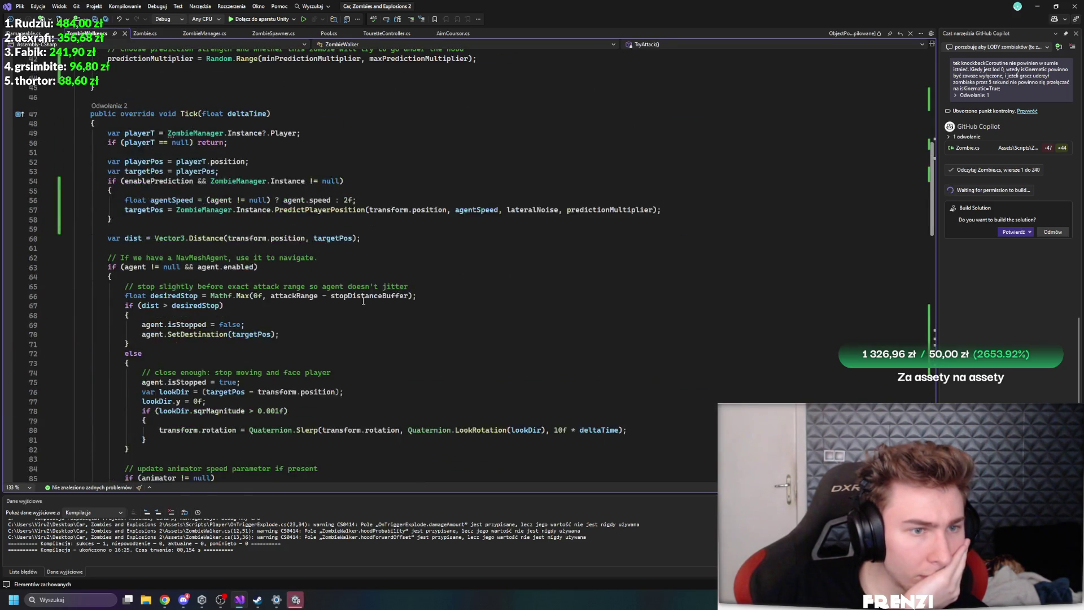
pyautogui.scroll(-20, 378, 312)
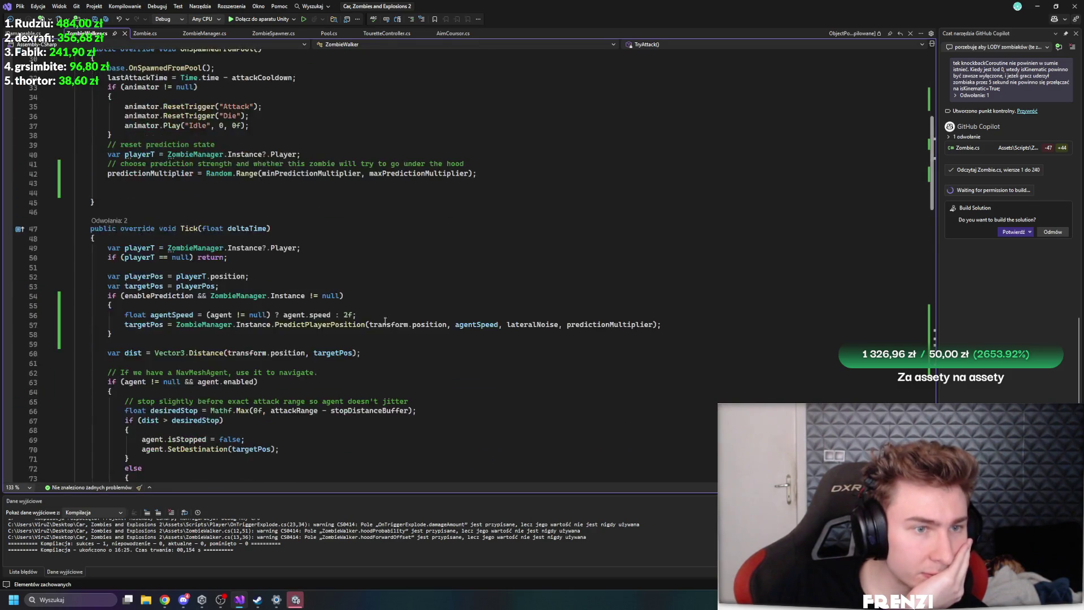
pyautogui.scroll(-5, 416, 310)
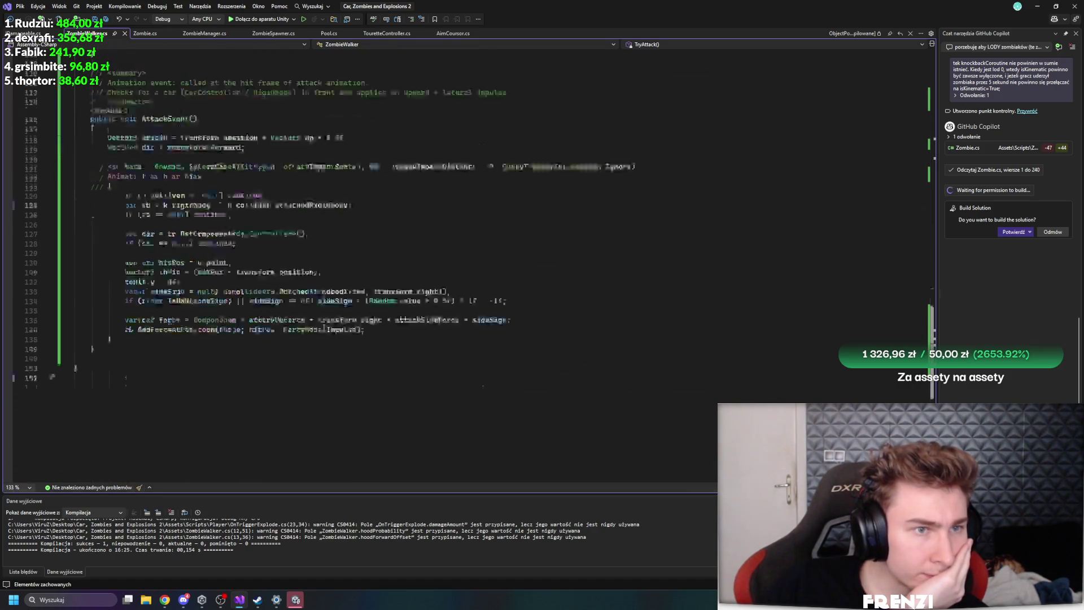
pyautogui.scroll(20, 508, 299)
pyautogui.scroll(15, 542, 300)
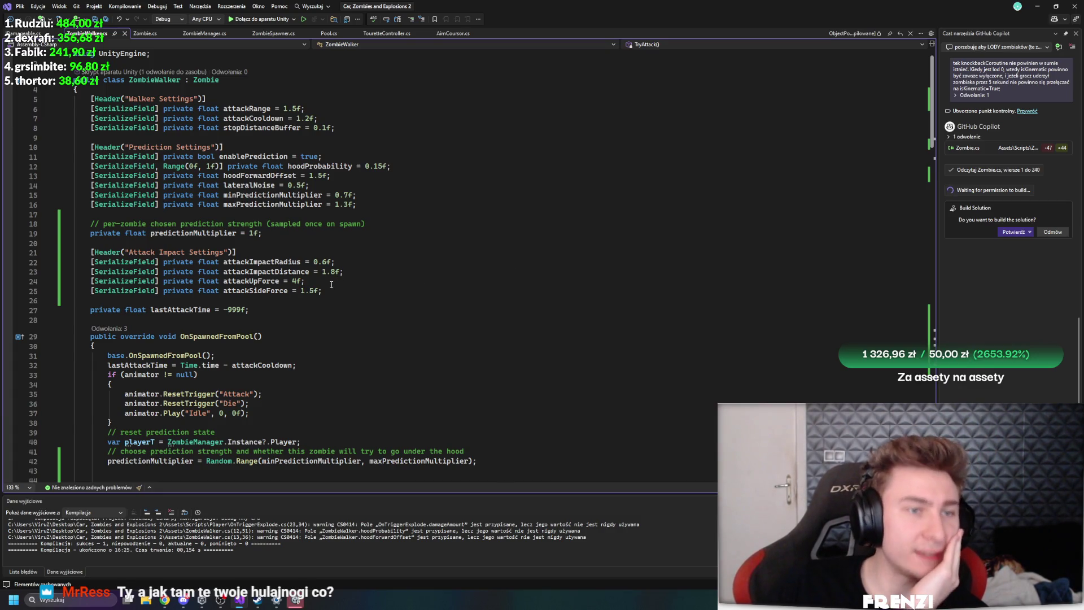
pyautogui.click(296, 601)
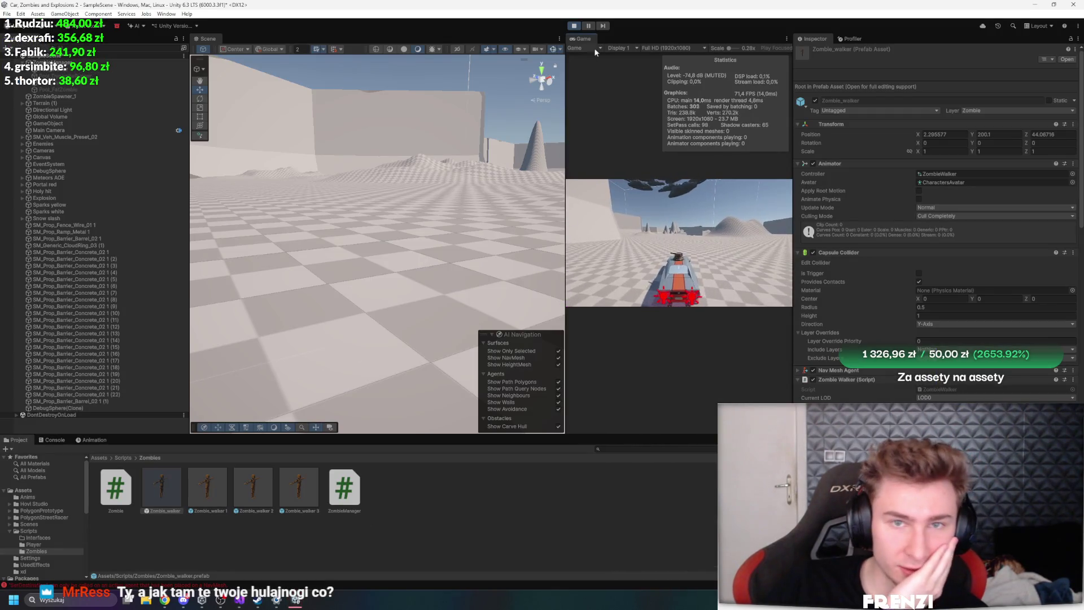
# Start play mode and frame the spawned DebugSphere(Clone) in the Scene view
pyautogui.click(573, 25)
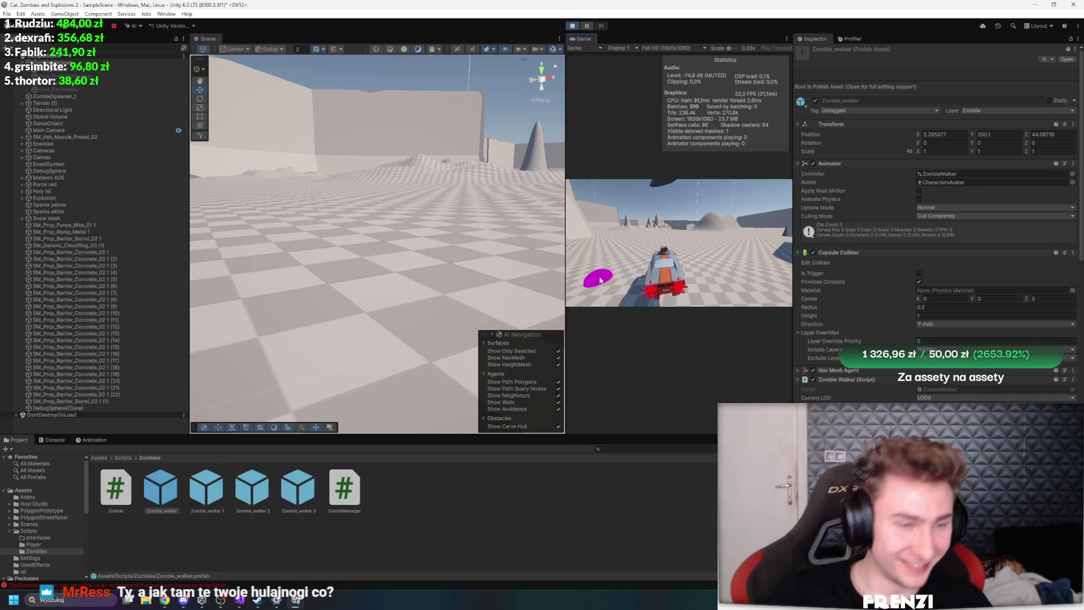
pyautogui.scroll(-5, 945, 238)
pyautogui.scroll(-5, 947, 243)
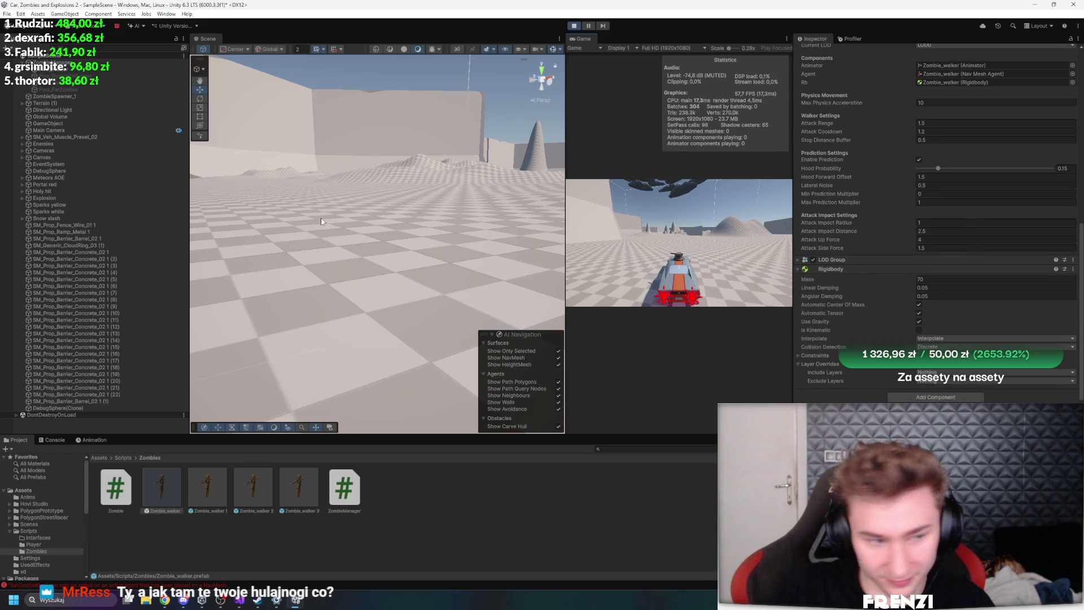
pyautogui.click(108, 407)
pyautogui.press('f')
pyautogui.scroll(-5, 486, 299)
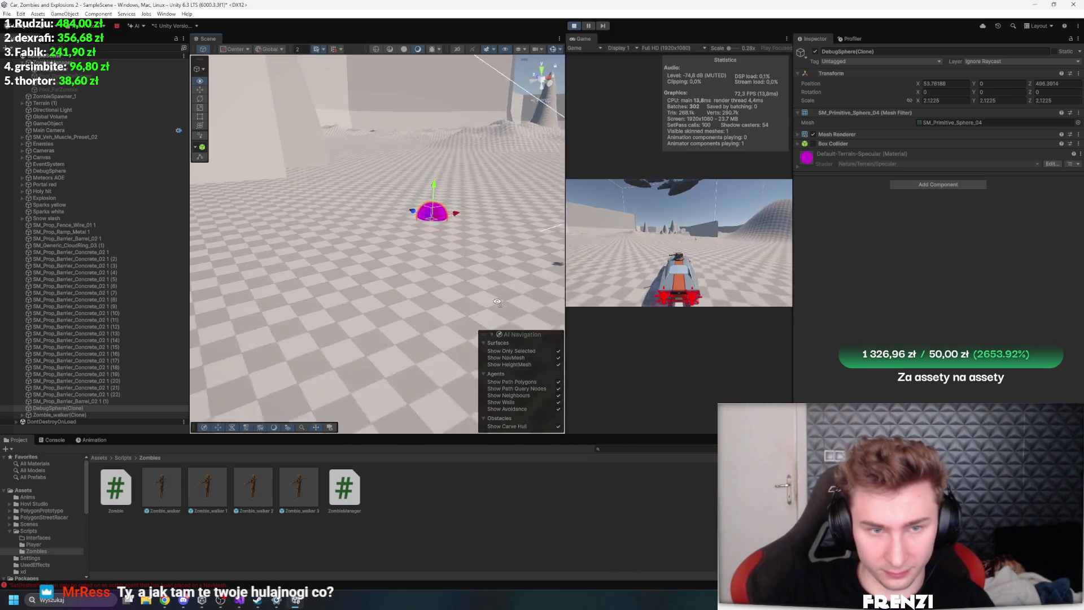
pyautogui.moveTo(497, 303); pyautogui.dragTo(338, 277)
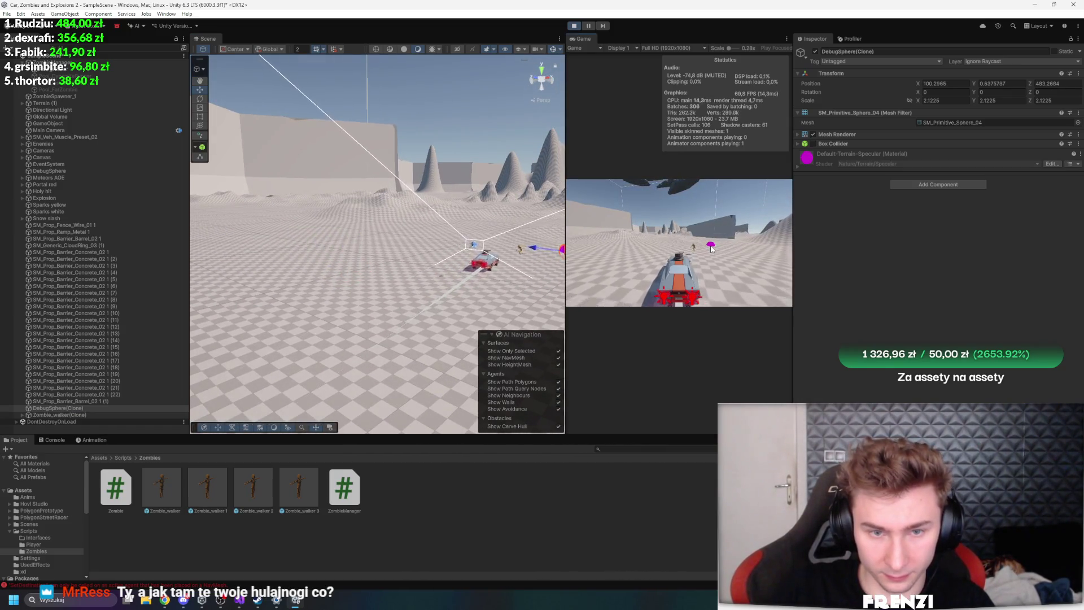
# Select ZombieSpawner_1, frame it, and orbit around the spawner
pyautogui.click(56, 96)
pyautogui.press('f')
pyautogui.moveTo(445, 186)
pyautogui.mouseDown()
pyautogui.moveTo(431, 219)
pyautogui.moveTo(395, 226)
pyautogui.mouseUp()
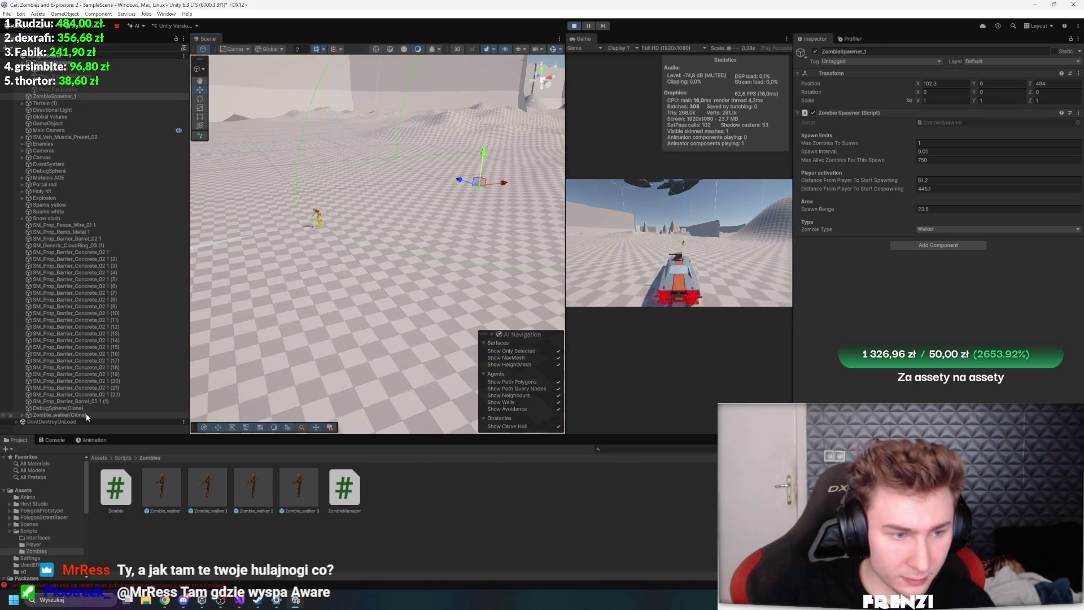
# Select and frame the spawned zombie walker and switch off its Nav Mesh Agent
pyautogui.doubleClick(86, 414)
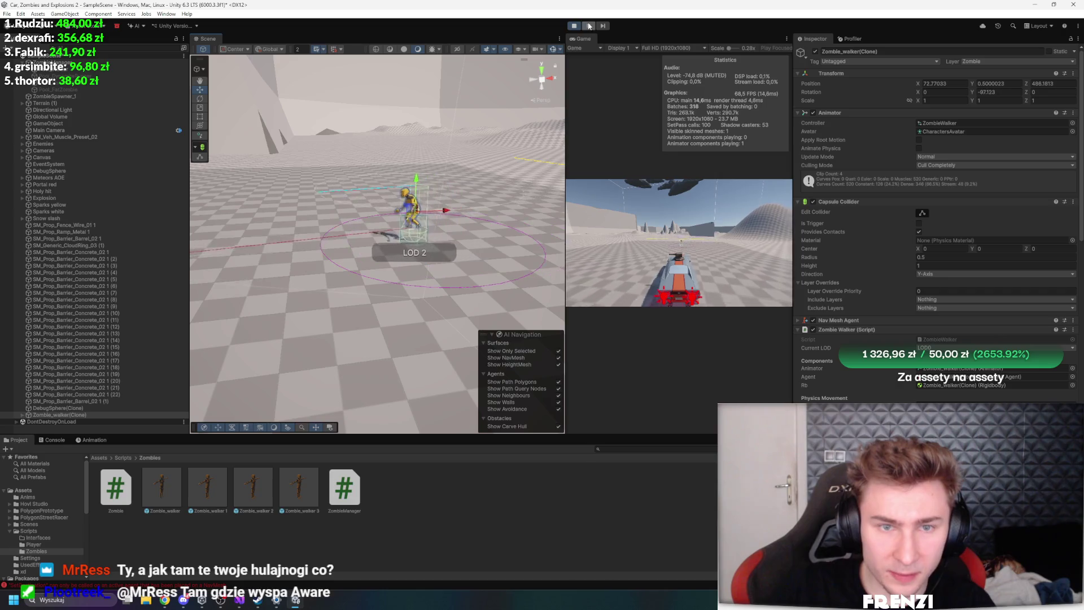
pyautogui.scroll(5, 552, 79)
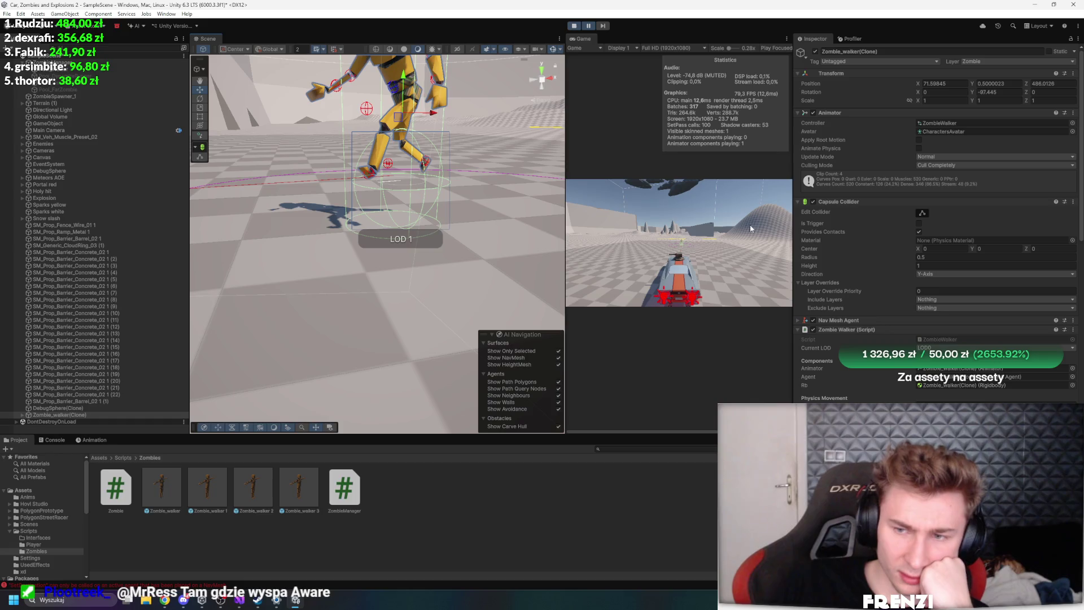
pyautogui.scroll(-5, 869, 237)
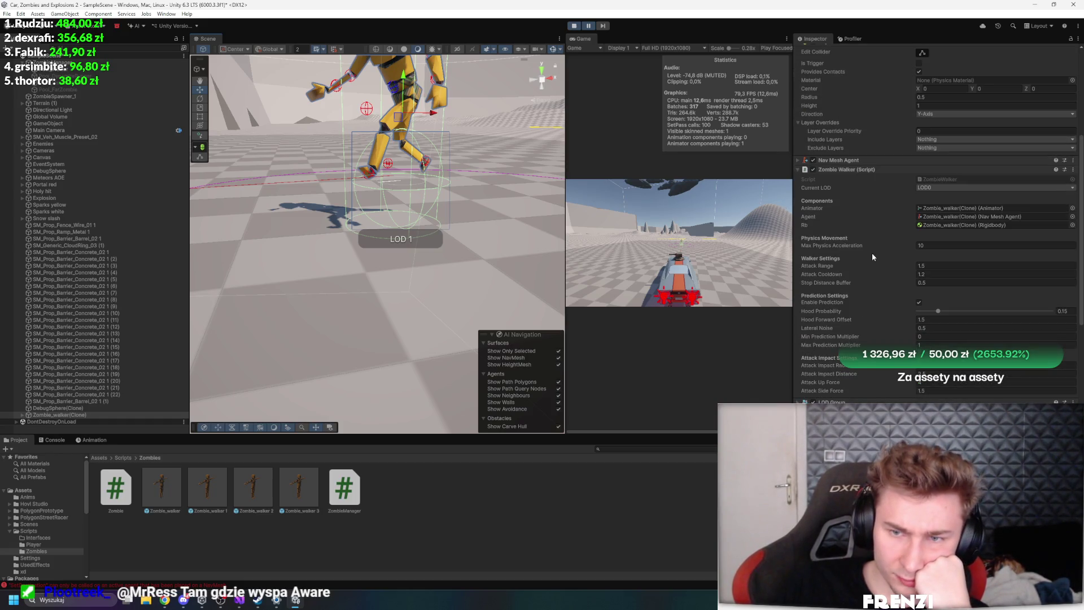
pyautogui.click(826, 159)
pyautogui.click(813, 161)
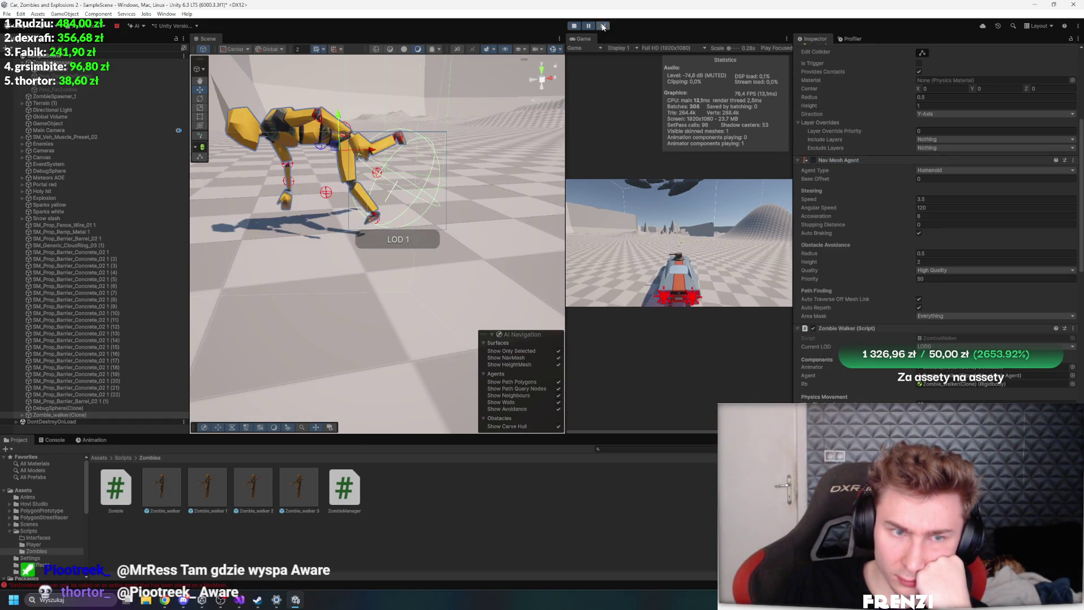
pyautogui.press('f')
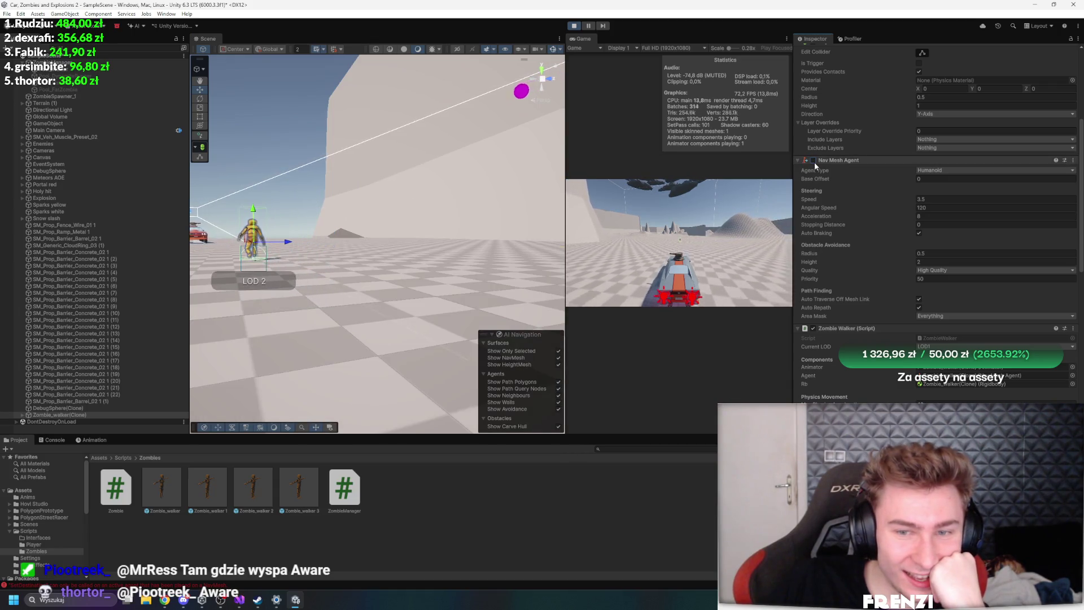
# Toggle the Nav Mesh Agent on, off and on again while watching the zombie and car
pyautogui.click(813, 160)
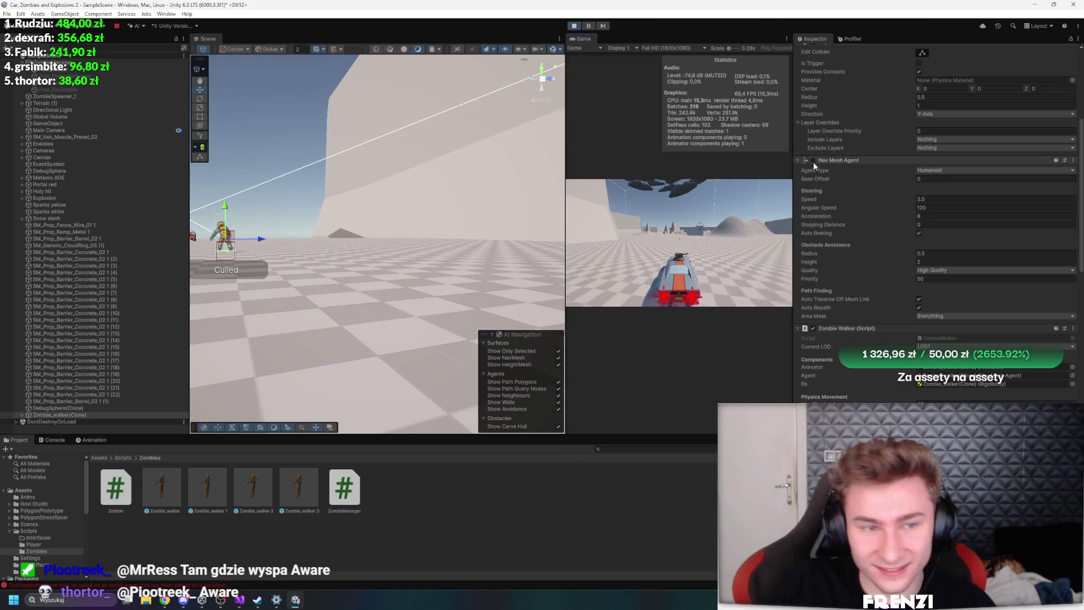
pyautogui.moveTo(452, 170)
pyautogui.mouseDown()
pyautogui.moveTo(408, 160)
pyautogui.moveTo(653, 188)
pyautogui.mouseUp()
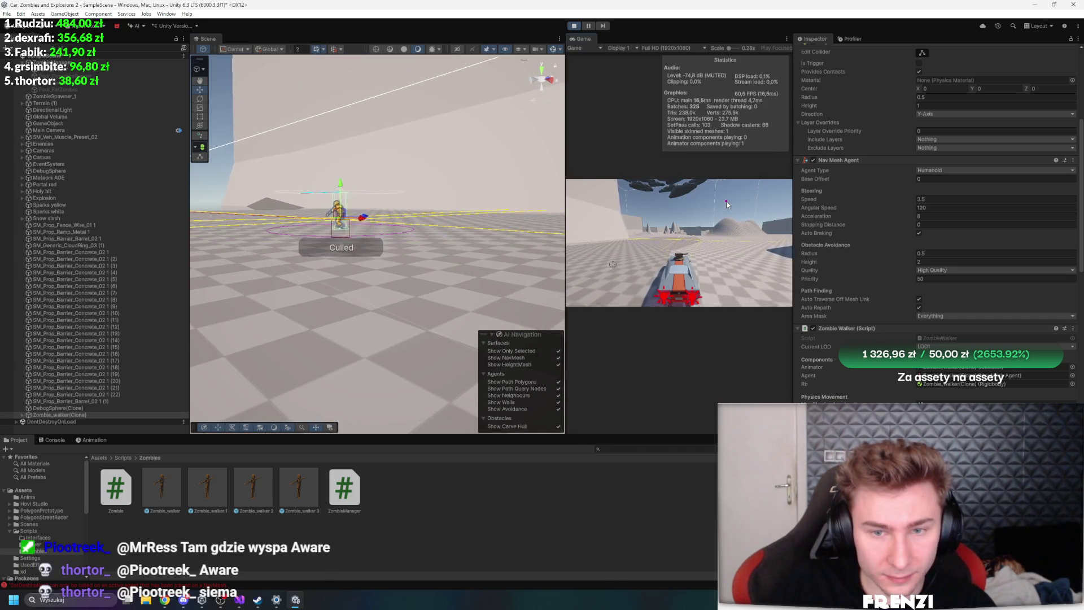
pyautogui.click(814, 160)
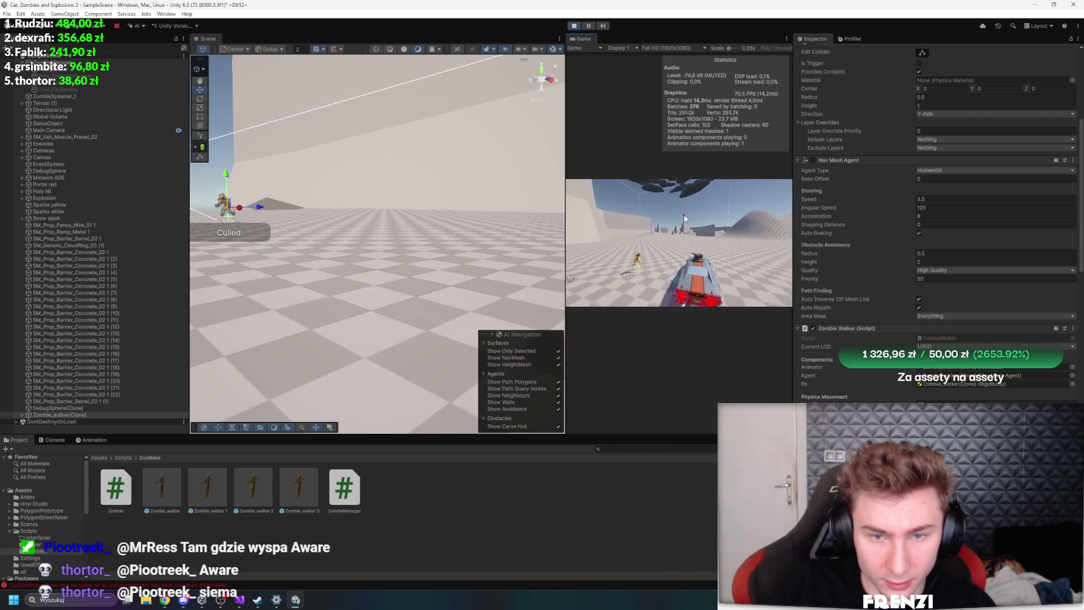
pyautogui.click(813, 160)
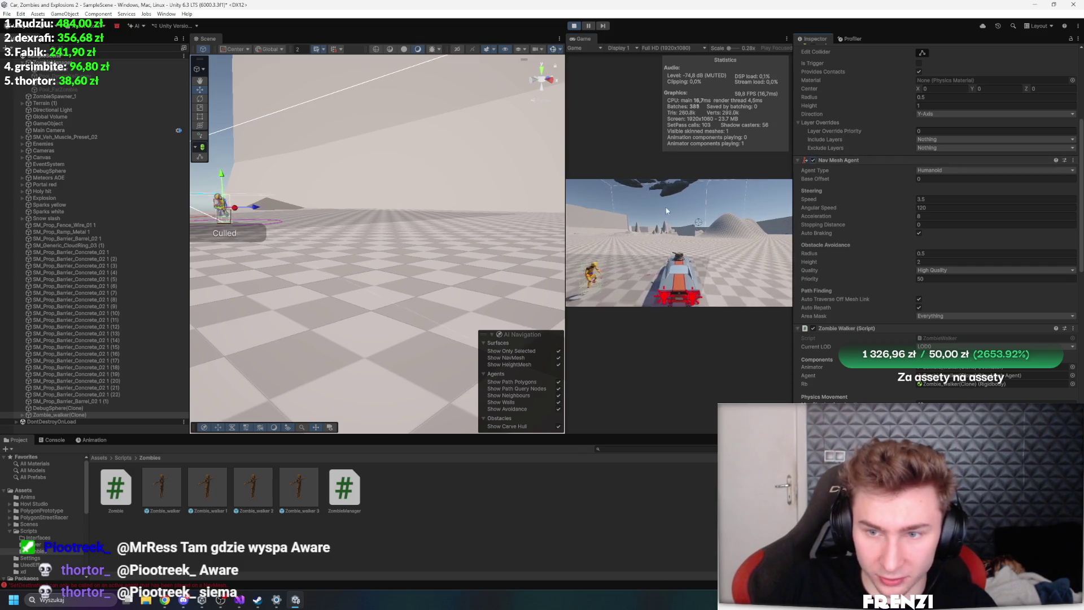
pyautogui.moveTo(400, 224); pyautogui.dragTo(633, 209)
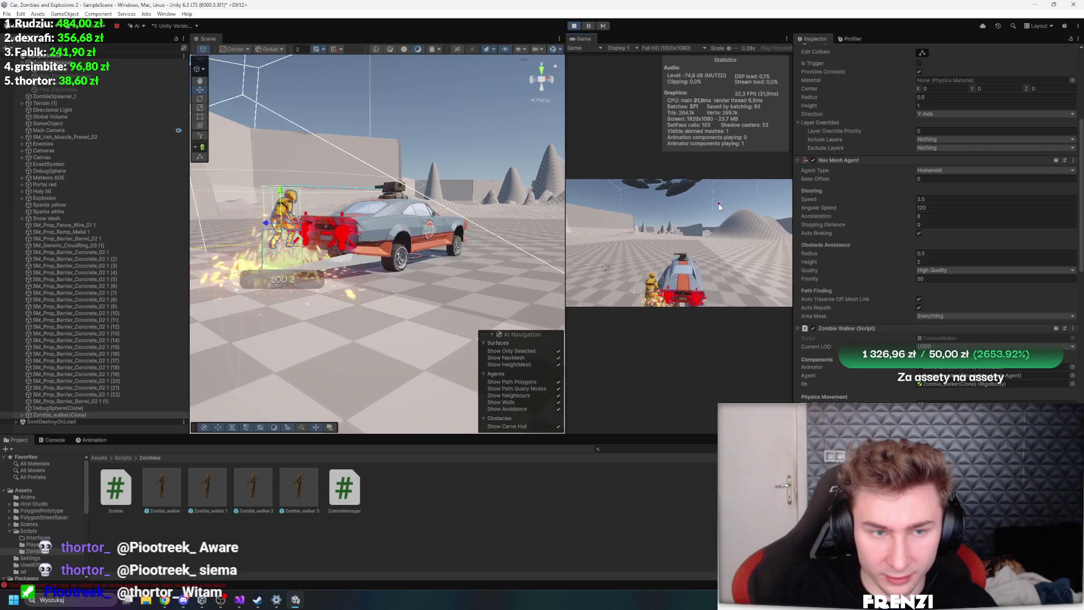
# Pause the game, raise the capsule collider height to 2.36, and step one frame
pyautogui.click(588, 26)
pyautogui.scroll(3, 891, 303)
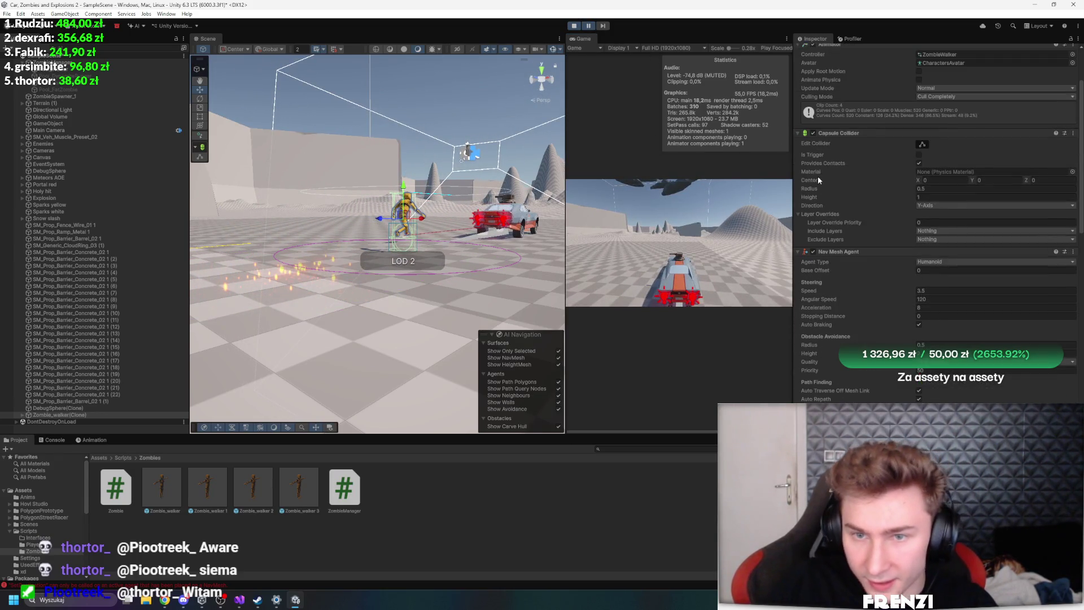
pyautogui.moveTo(823, 197); pyautogui.dragTo(839, 195)
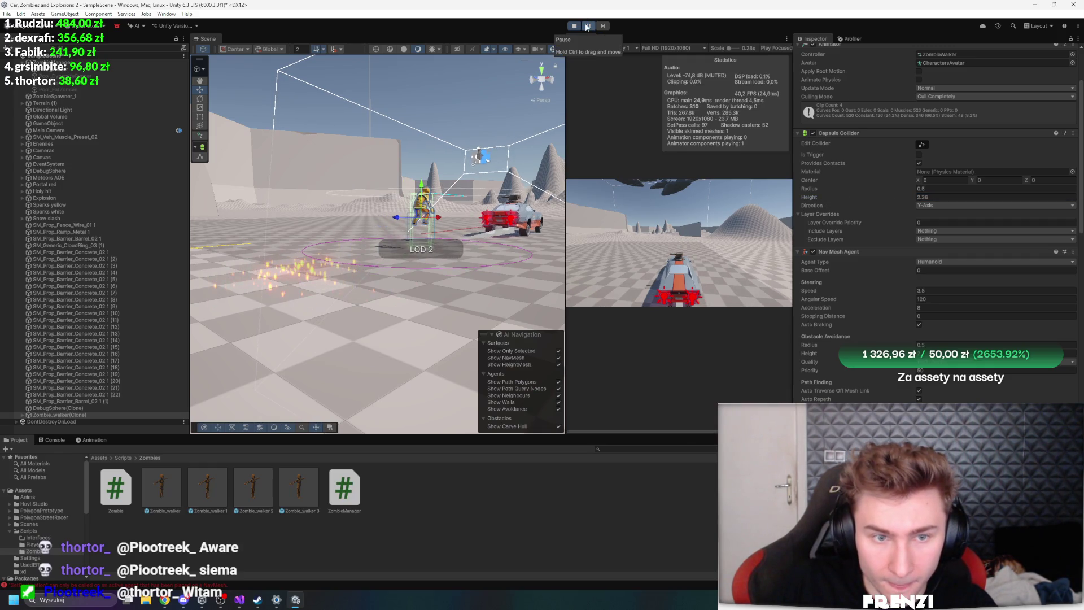
pyautogui.click(821, 197)
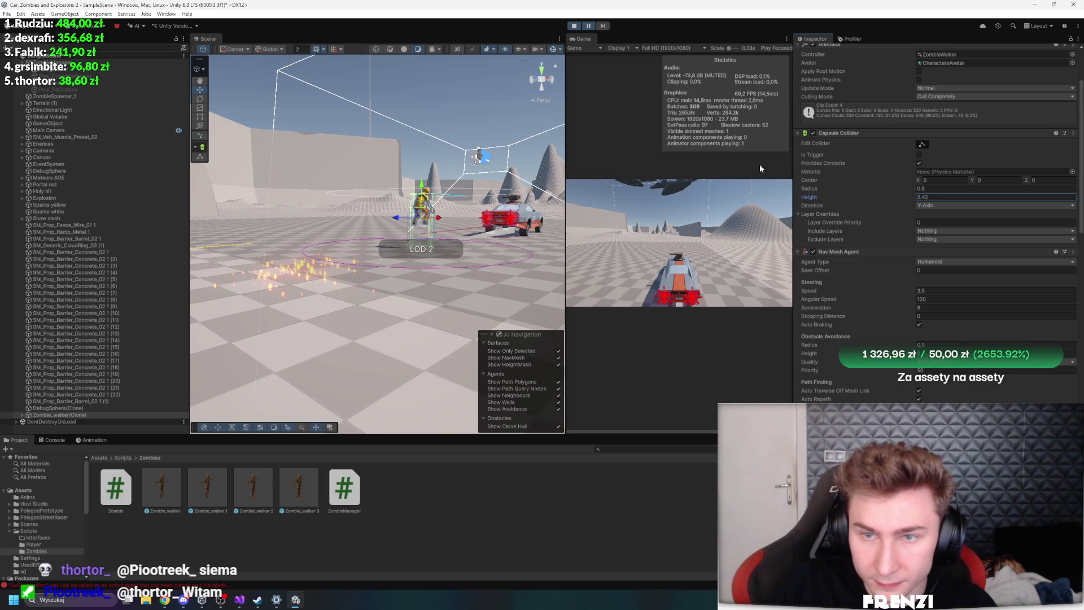
pyautogui.click(602, 26)
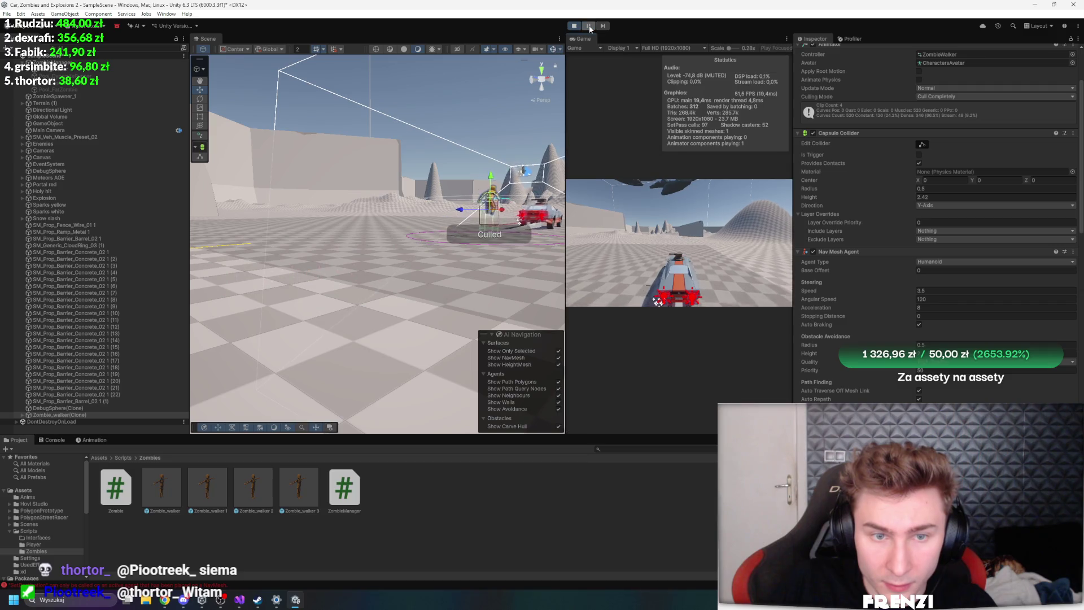
pyautogui.click(589, 27)
# Frame the zombie walker, toggle its Nav Mesh Agent, step a frame, then resume and pause
pyautogui.scroll(-8, 910, 197)
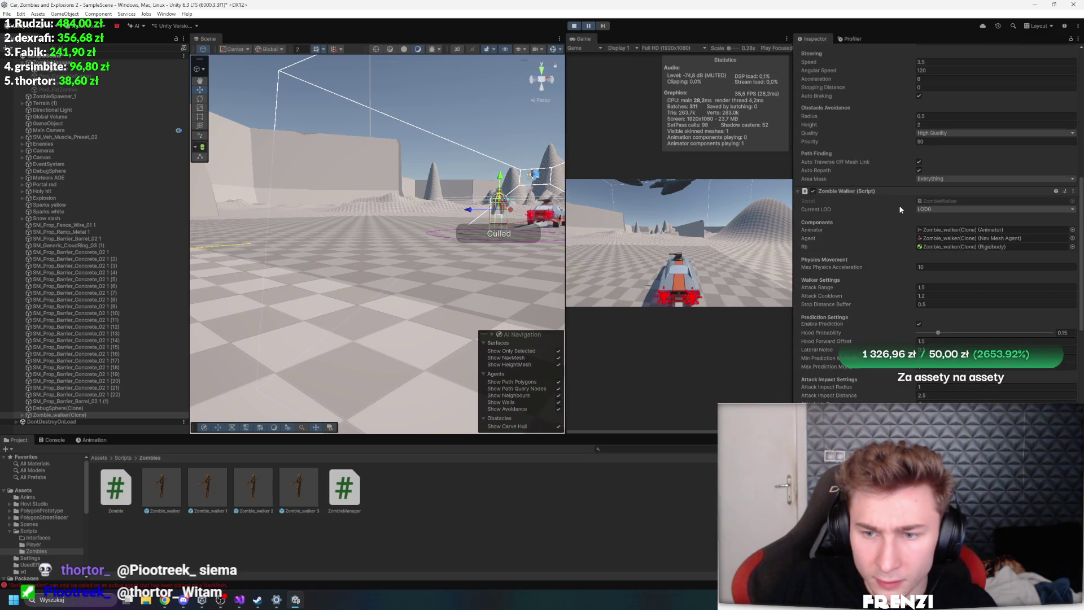
pyautogui.scroll(-4, 900, 209)
pyautogui.press('f')
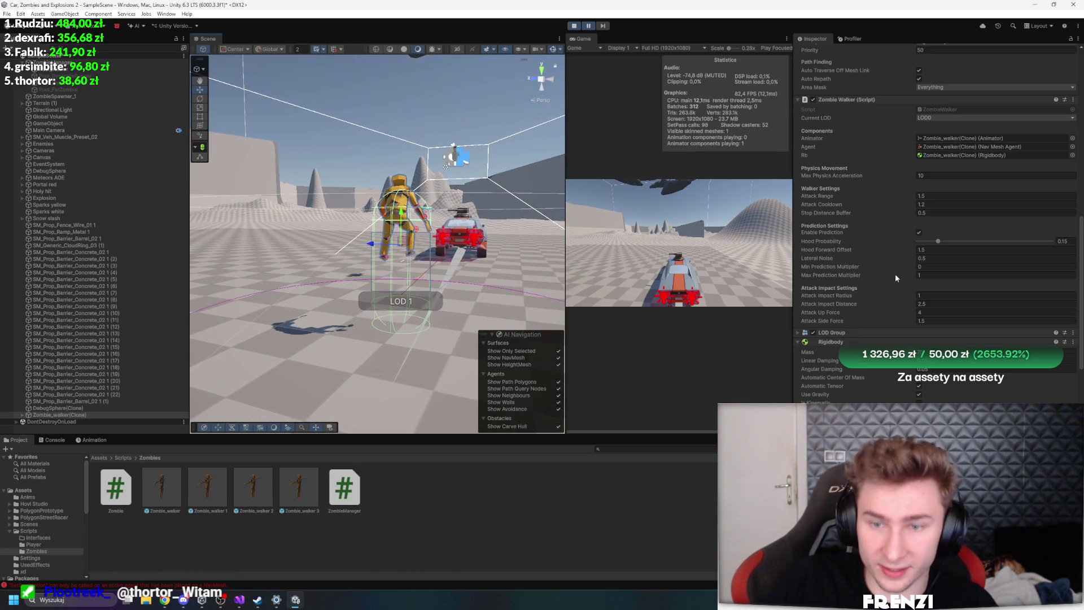
pyautogui.scroll(4, 829, 121)
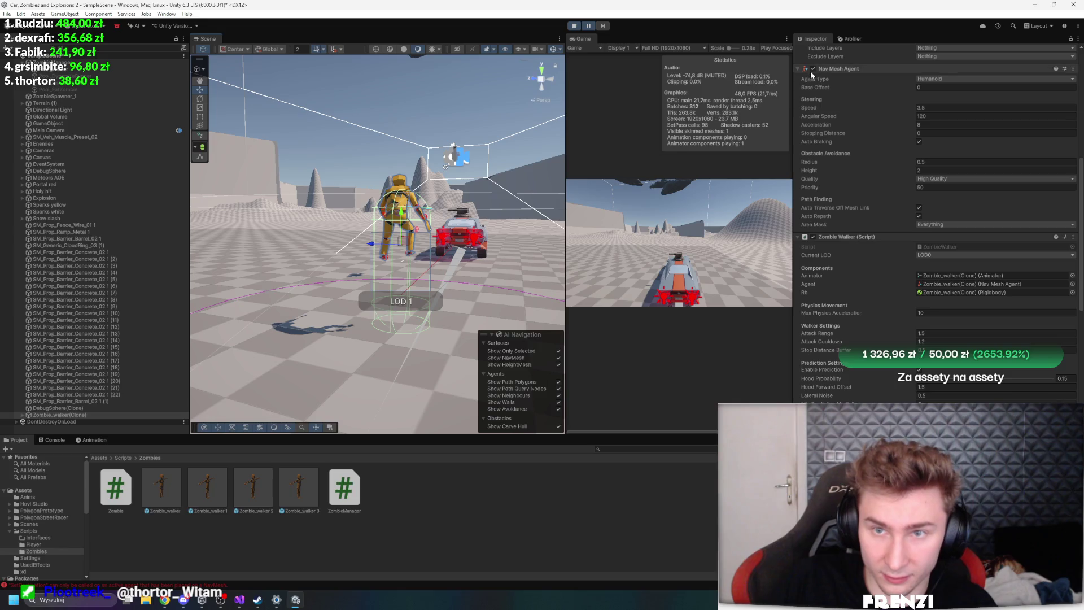
pyautogui.click(812, 68)
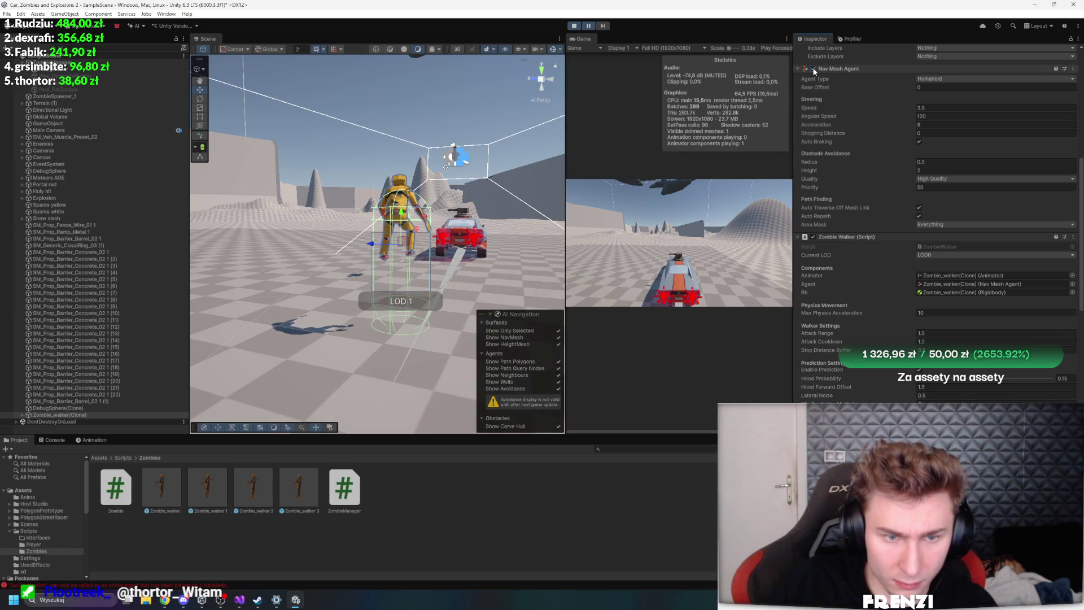
pyautogui.click(604, 26)
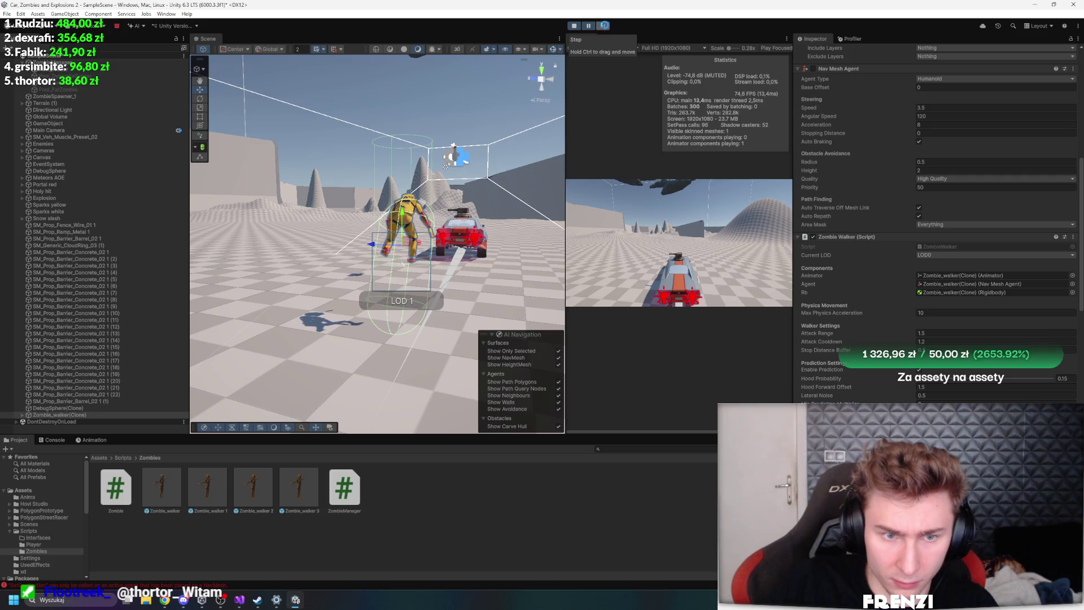
pyautogui.click(588, 25)
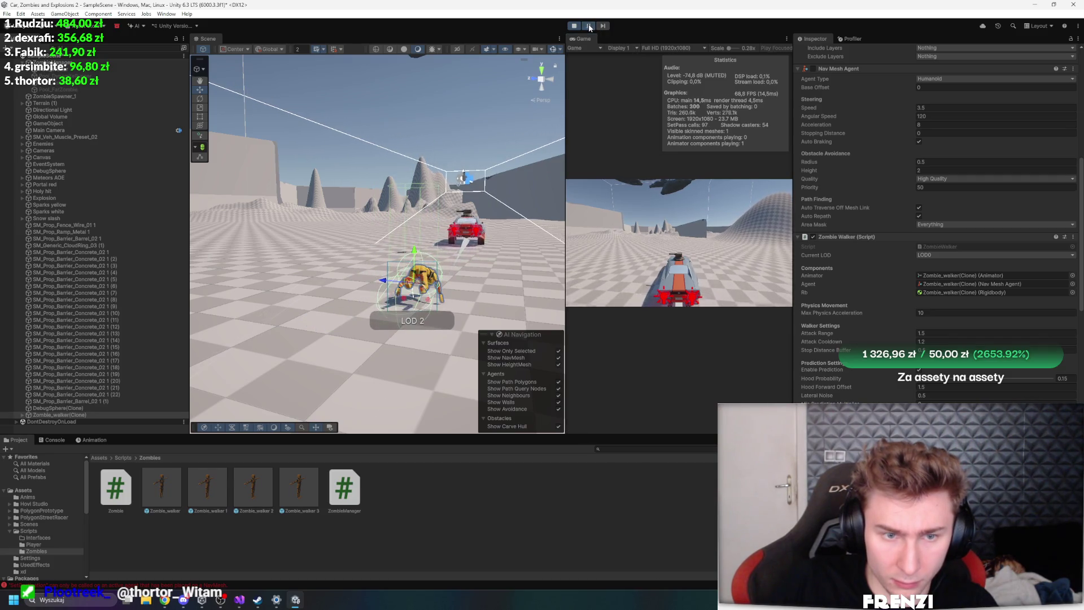
pyautogui.click(589, 25)
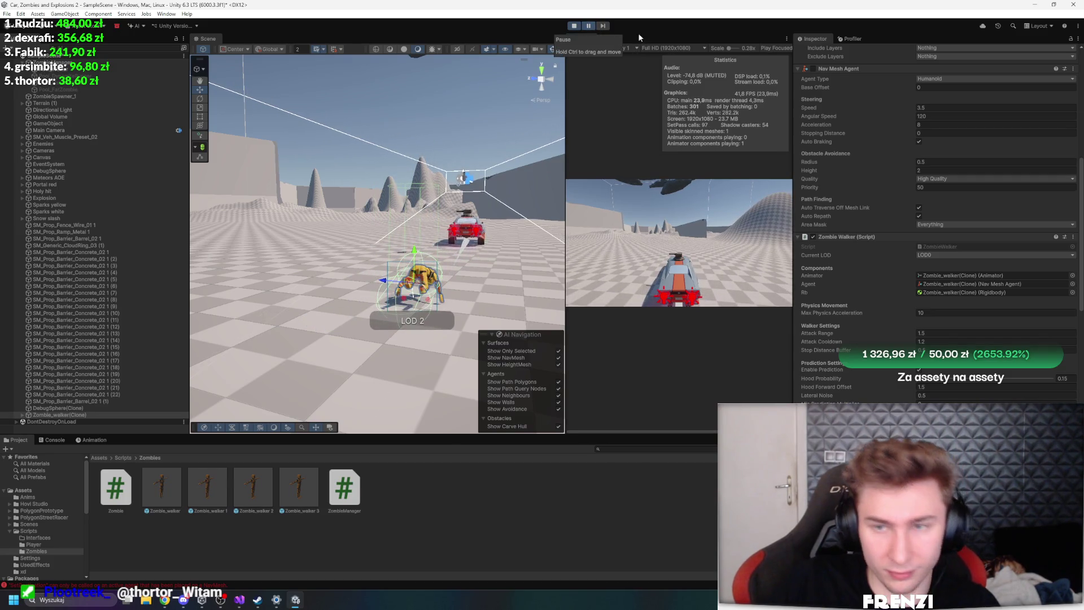
# Disable the Nav Mesh Agent, lower the agent height from 2 to 1.65, and stop play mode
pyautogui.click(813, 69)
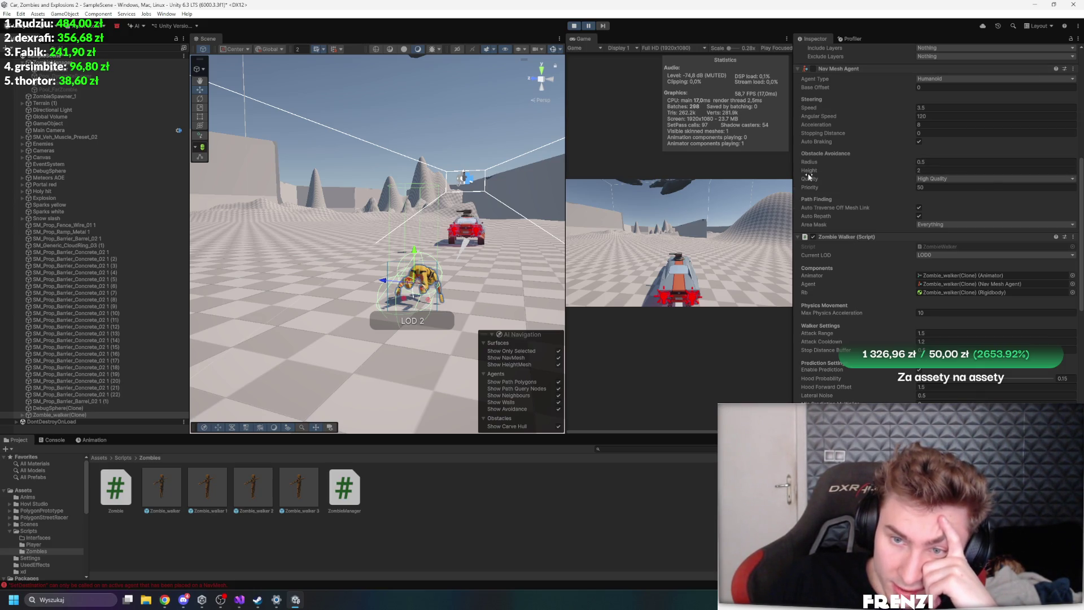
pyautogui.moveTo(811, 176)
pyautogui.mouseDown()
pyautogui.moveTo(825, 170)
pyautogui.moveTo(805, 177)
pyautogui.mouseUp()
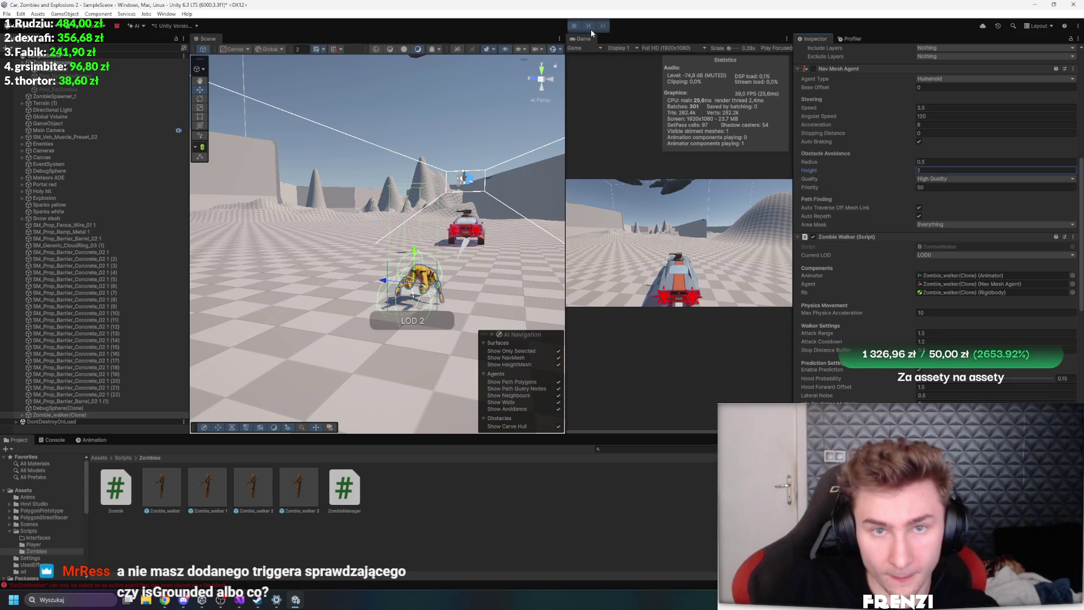
pyautogui.hotkey('ctrl', 'p')
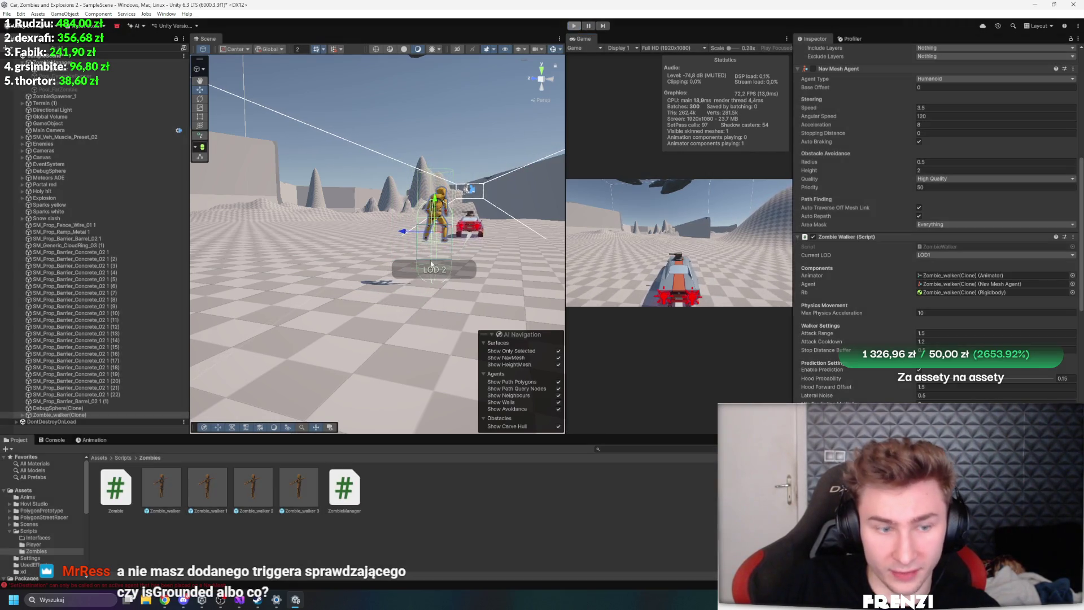
# Start play mode and frame the spawned Zombie_walker(Clone) in the Scene view
pyautogui.click(573, 26)
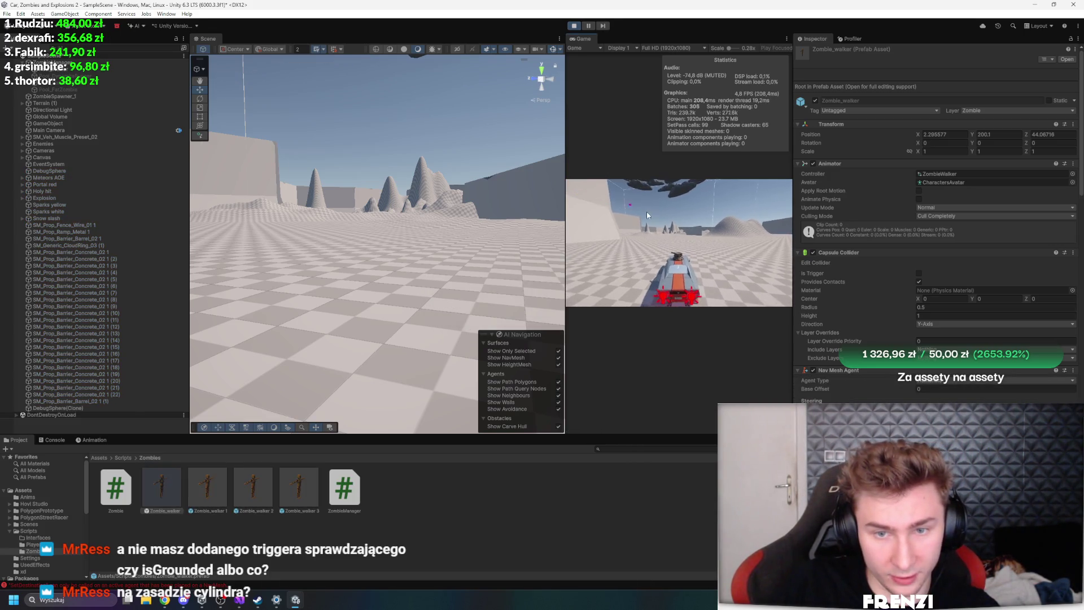
pyautogui.click(692, 212)
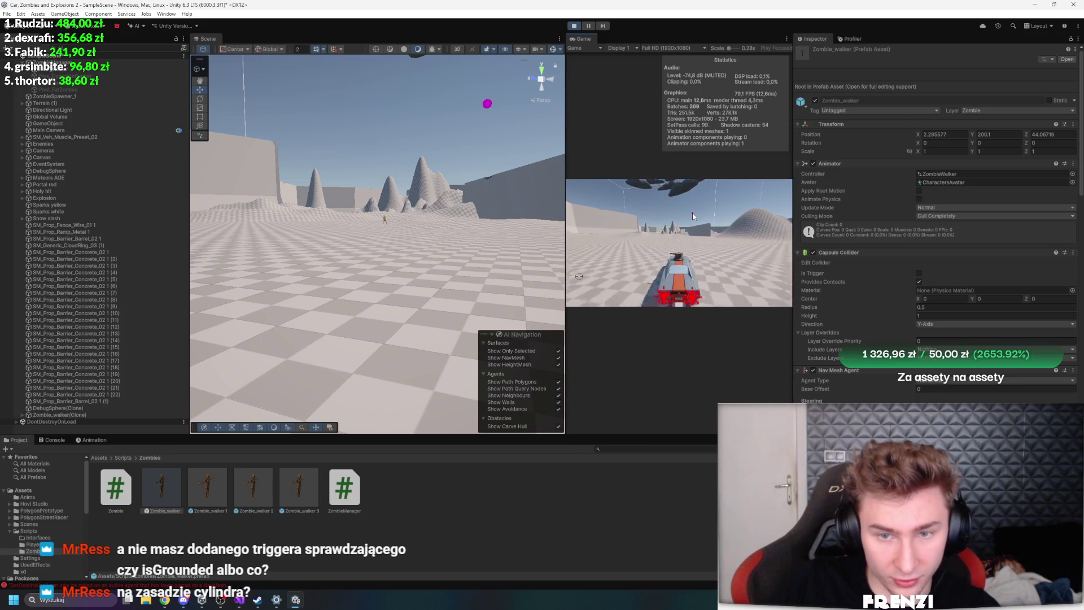
pyautogui.click(76, 414)
pyautogui.press('f')
# Raise the capsule collider centre Y to 0.41, step a frame, and leave the game paused
pyautogui.click(588, 26)
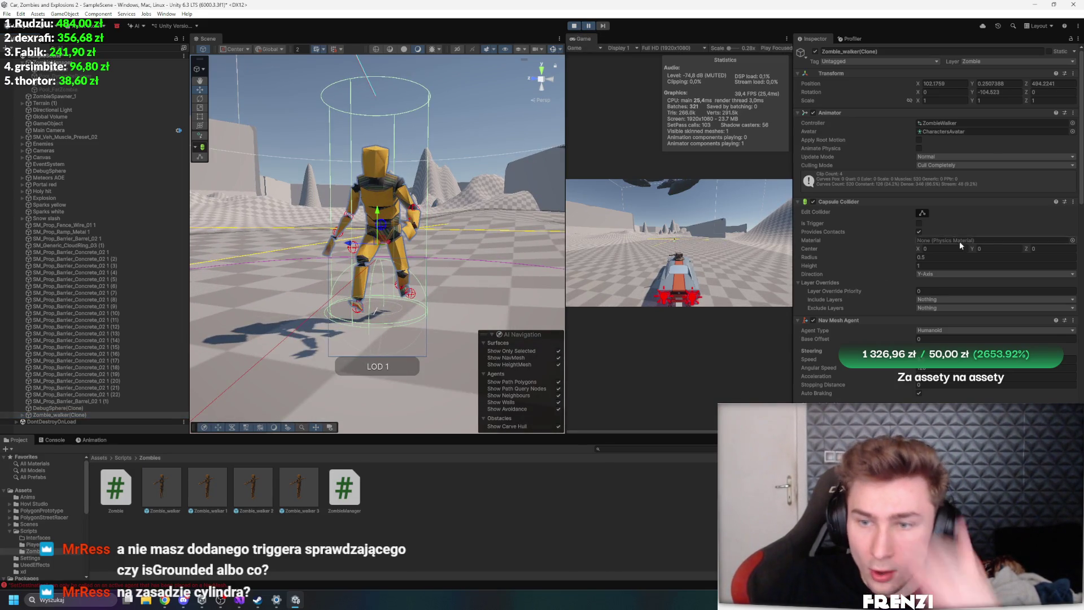
pyautogui.moveTo(974, 250); pyautogui.dragTo(965, 244)
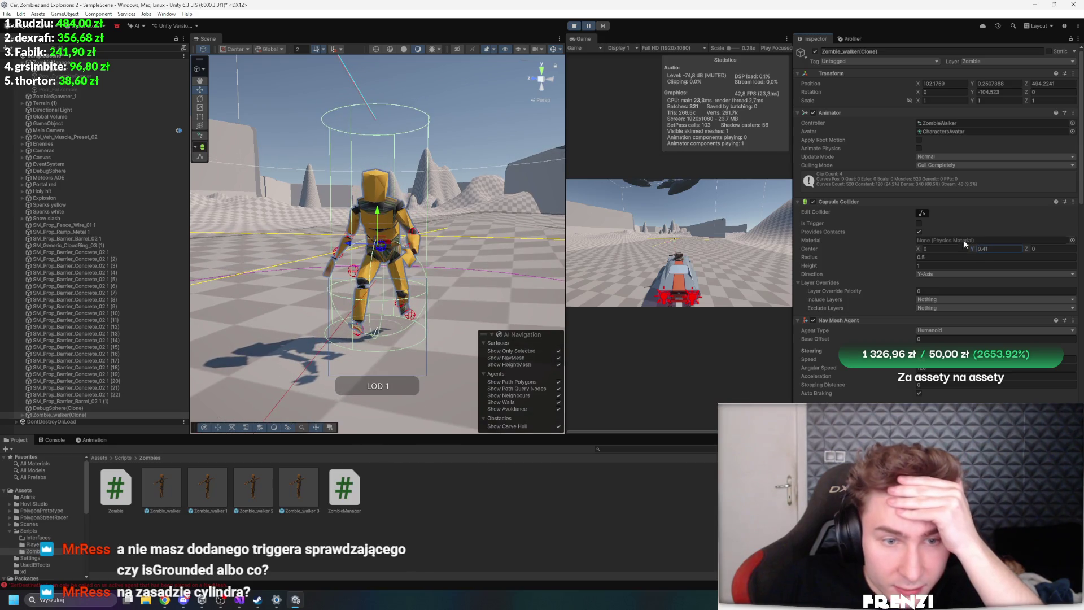
pyautogui.click(600, 26)
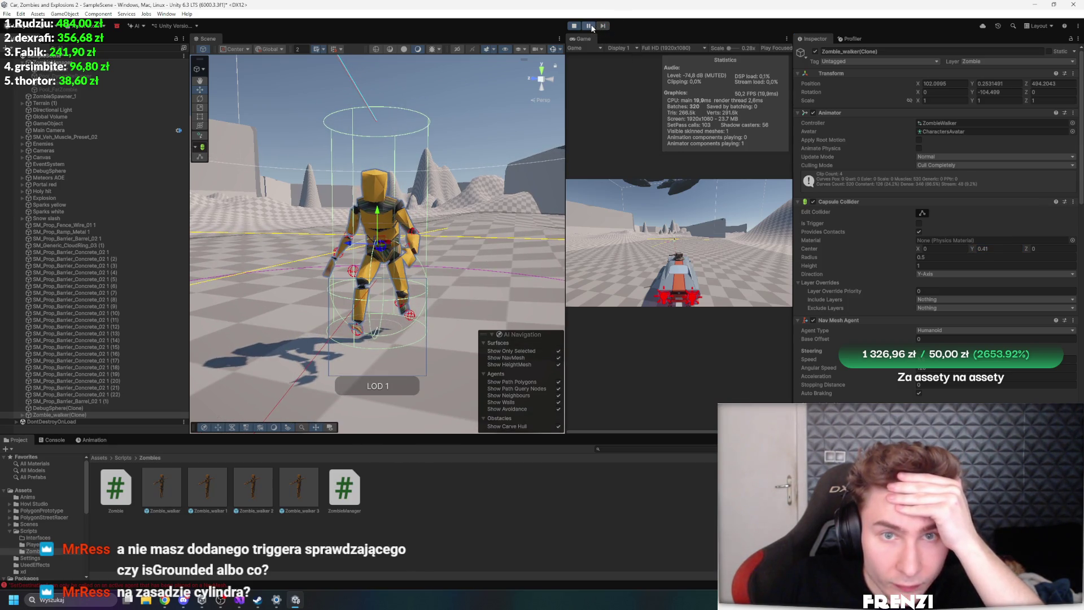
pyautogui.click(590, 26)
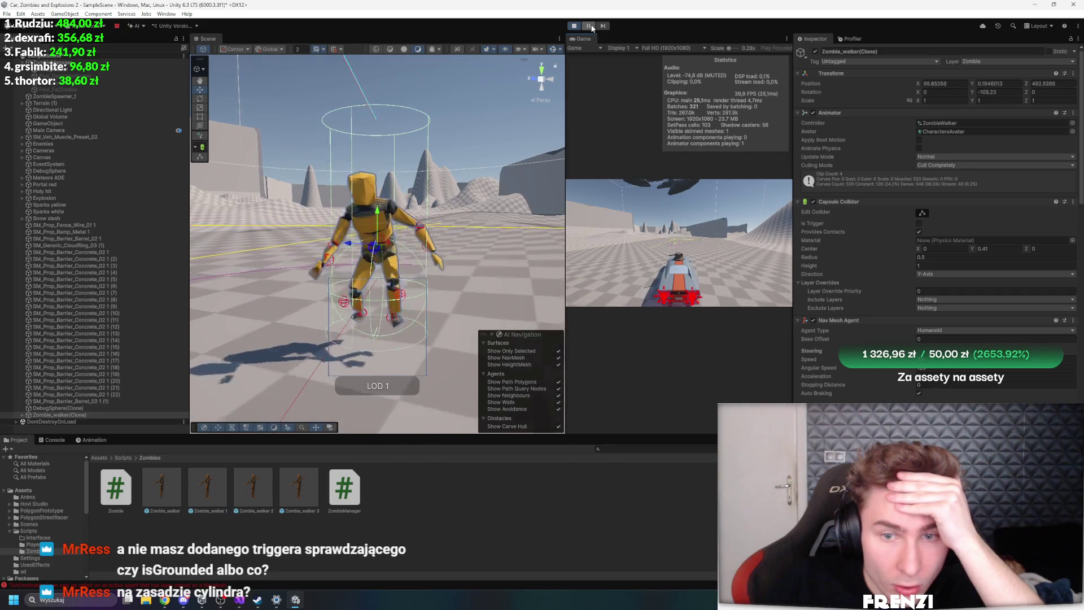
pyautogui.click(589, 26)
pyautogui.scroll(-5, 860, 181)
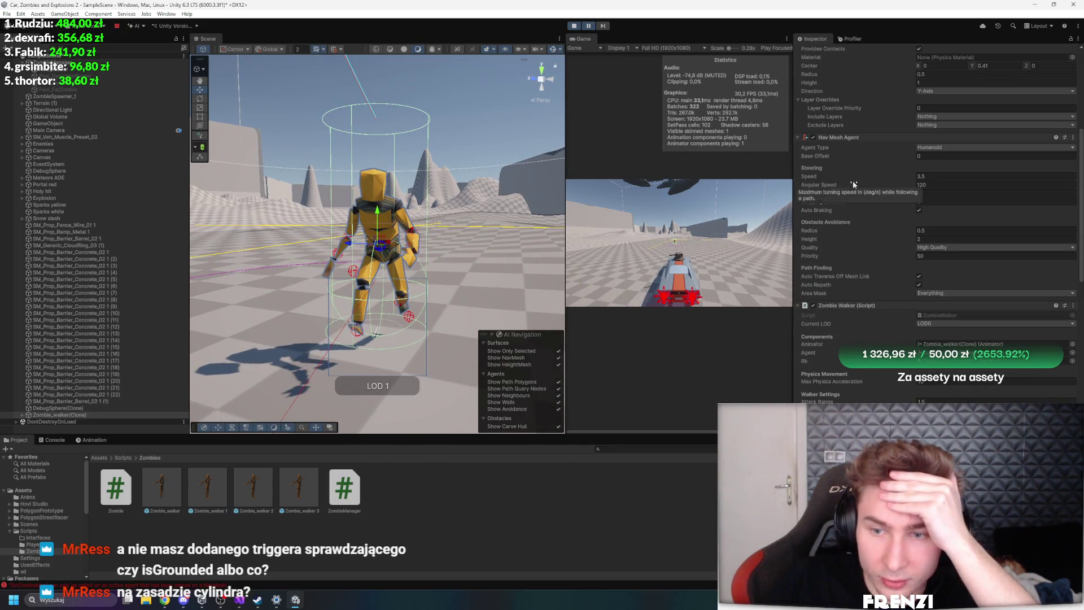
pyautogui.click(588, 26)
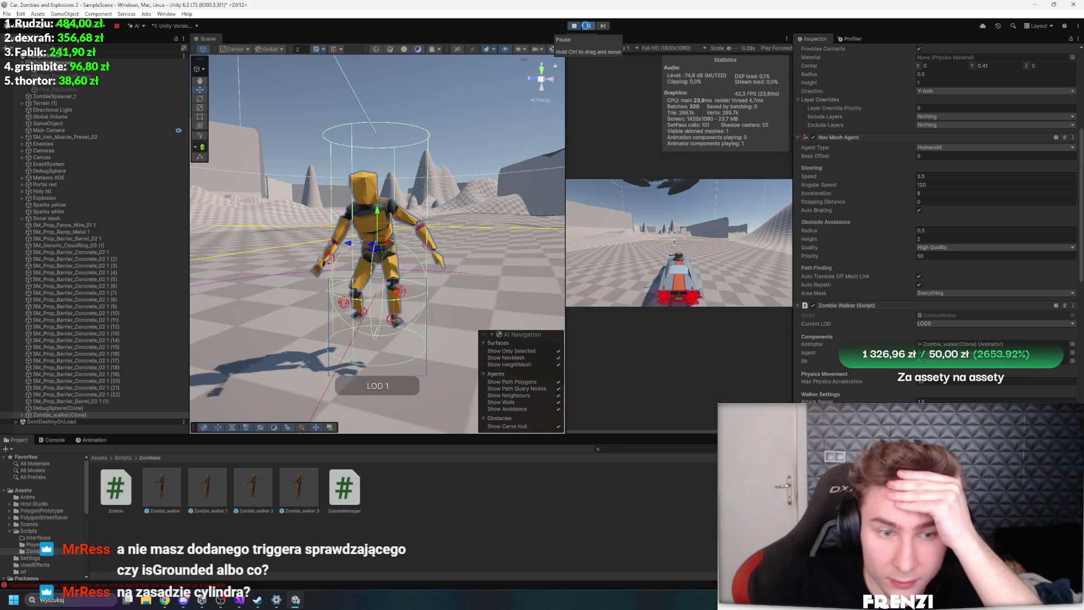
pyautogui.click(587, 27)
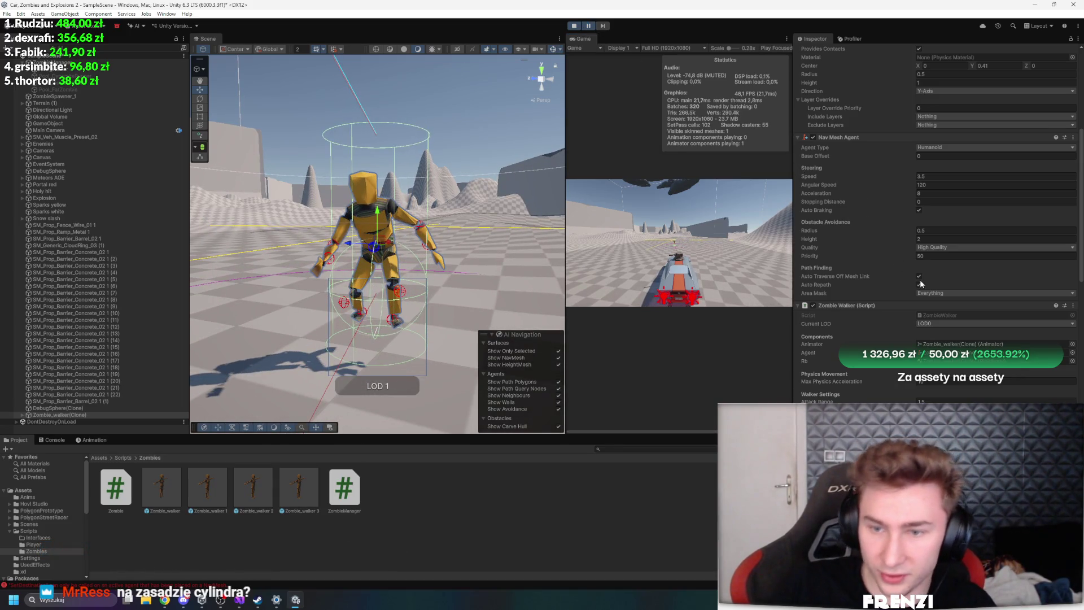
pyautogui.click(592, 26)
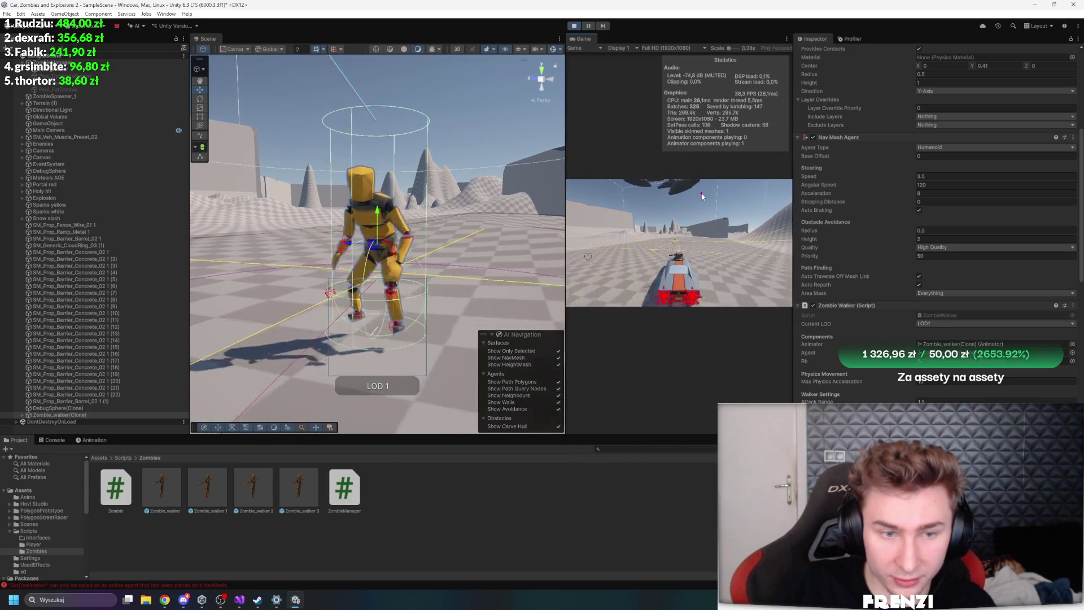
pyautogui.click(588, 25)
pyautogui.scroll(-5, 870, 337)
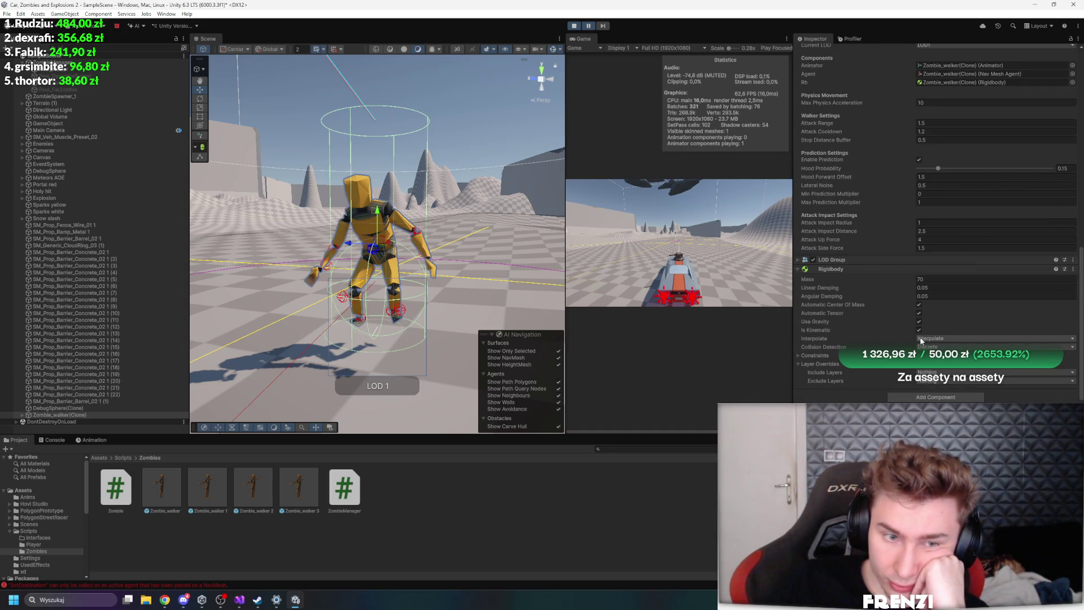
pyautogui.scroll(3, 921, 341)
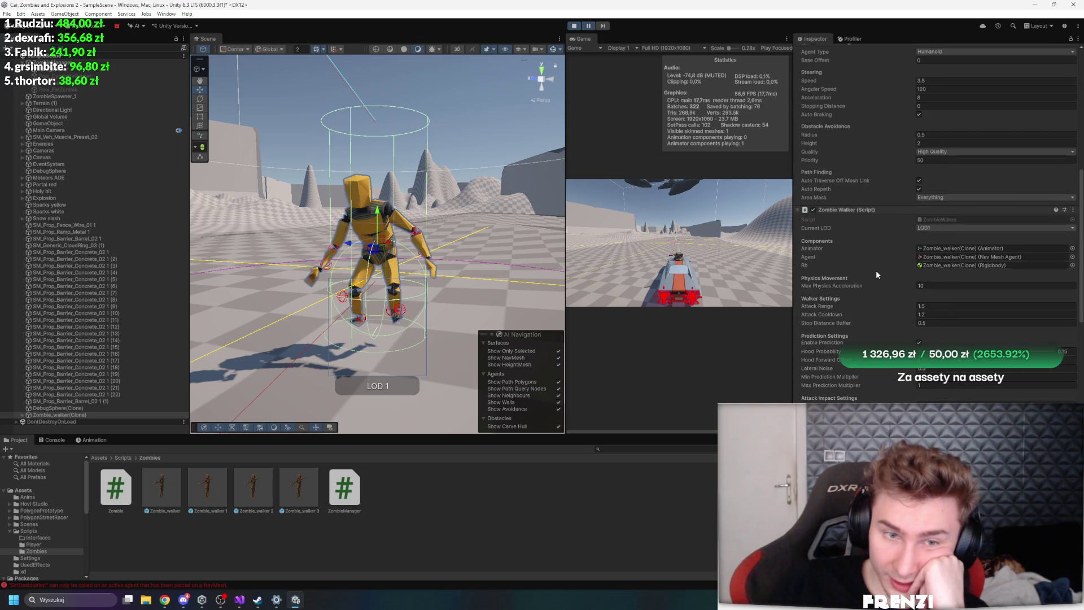
pyautogui.click(589, 26)
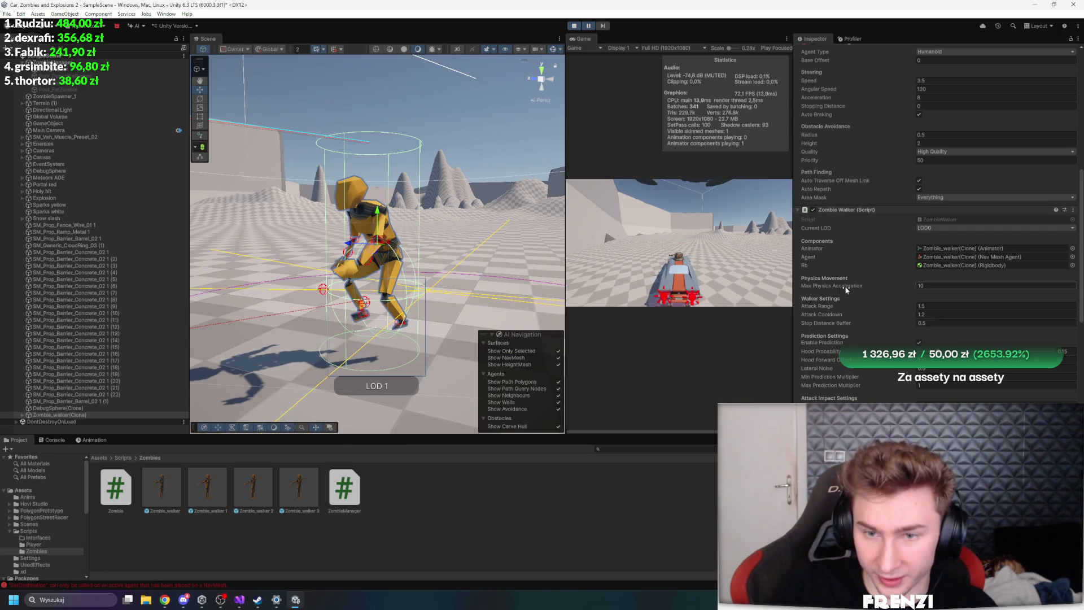
pyautogui.scroll(-5, 850, 290)
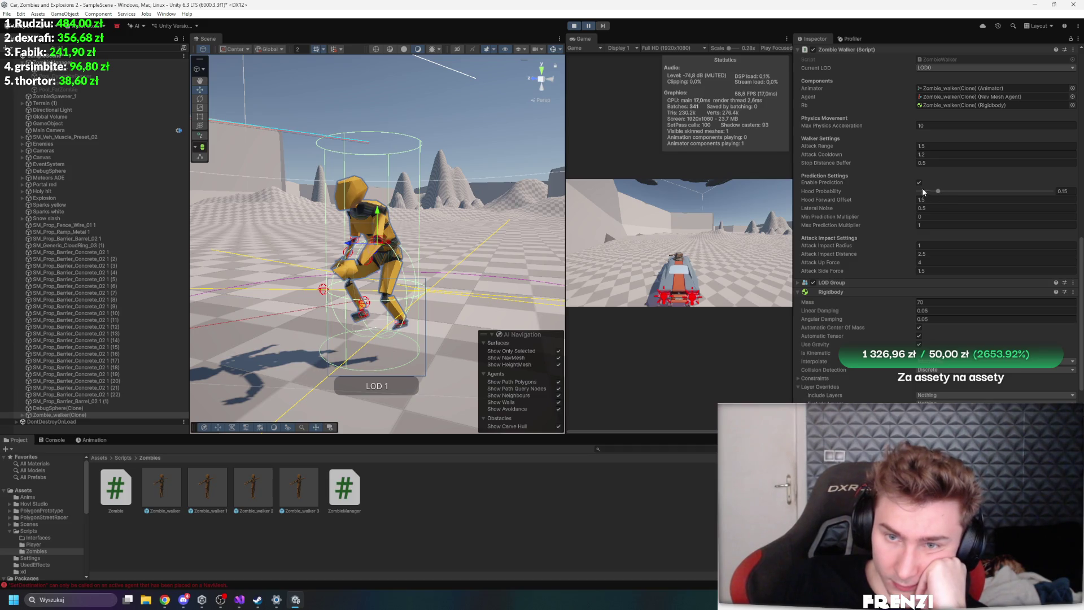
pyautogui.scroll(-2, 944, 325)
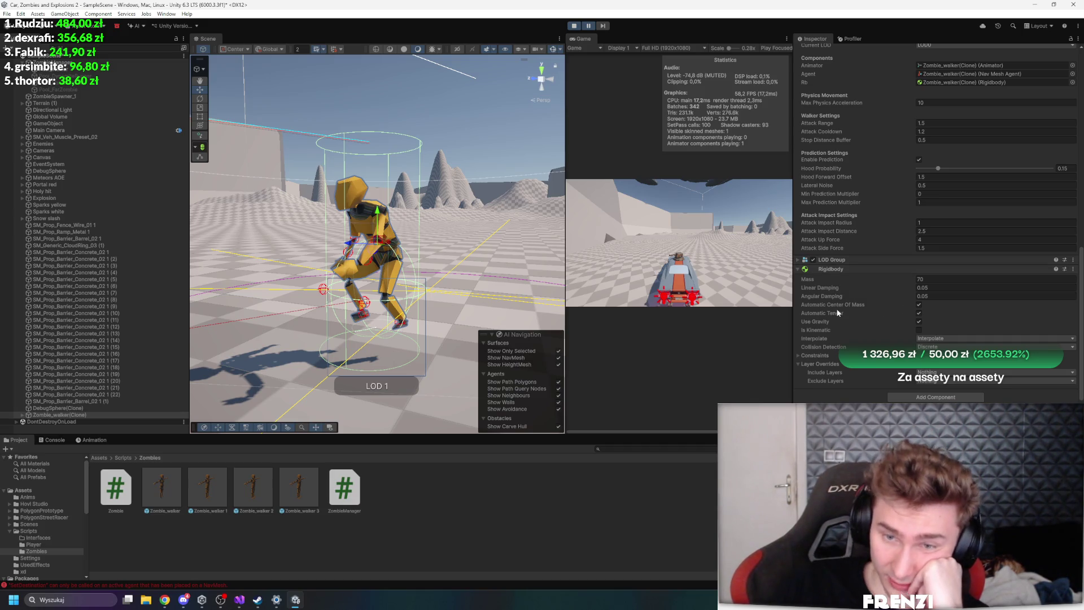
pyautogui.rightClick(831, 274)
pyautogui.click(855, 309)
pyautogui.scroll(3, 857, 314)
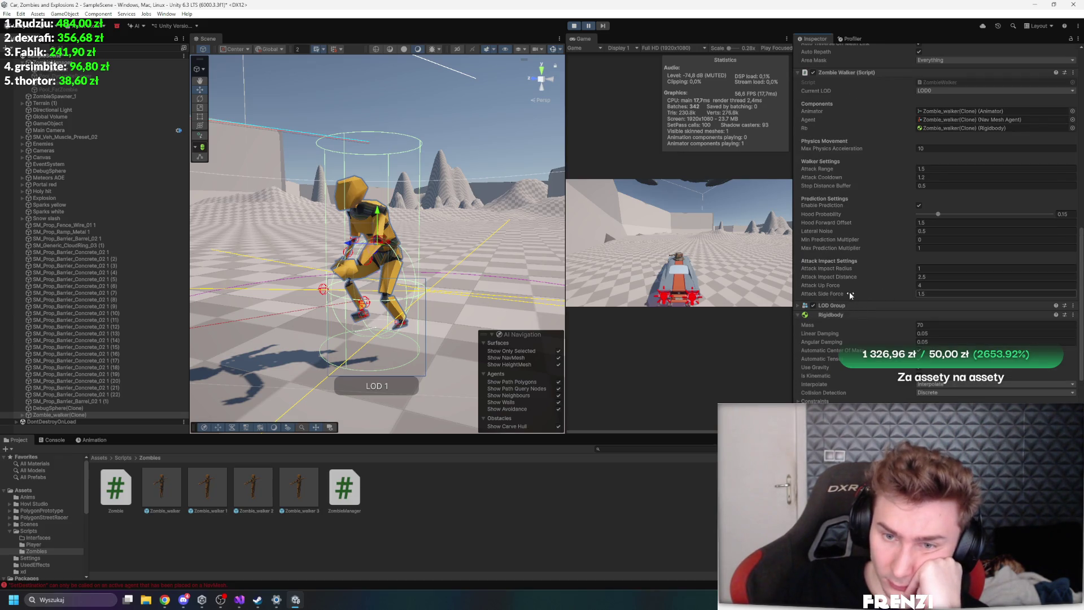
pyautogui.click(589, 28)
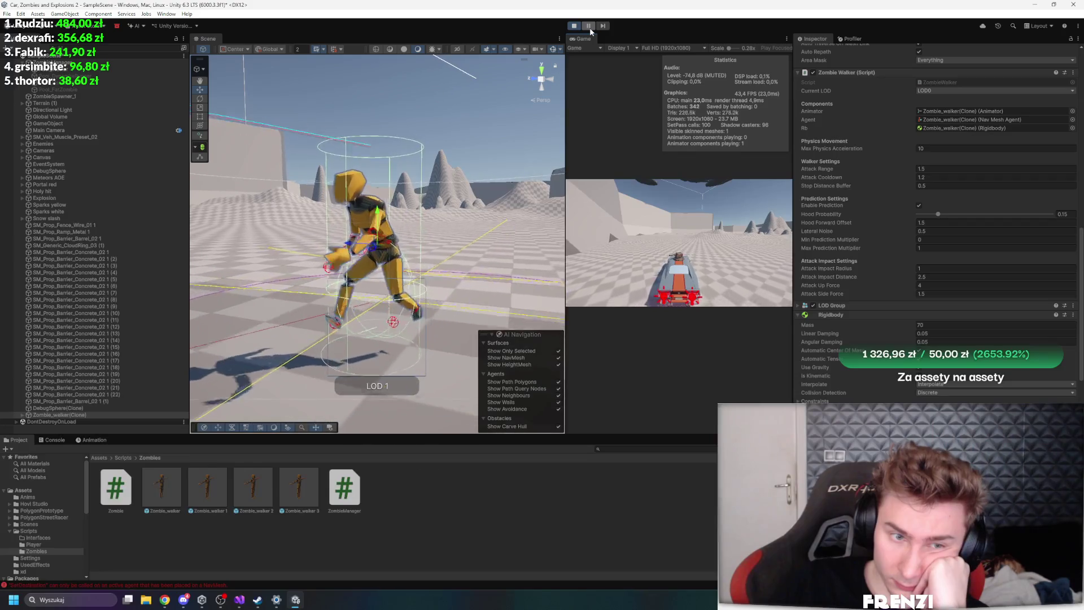
pyautogui.scroll(8, 963, 180)
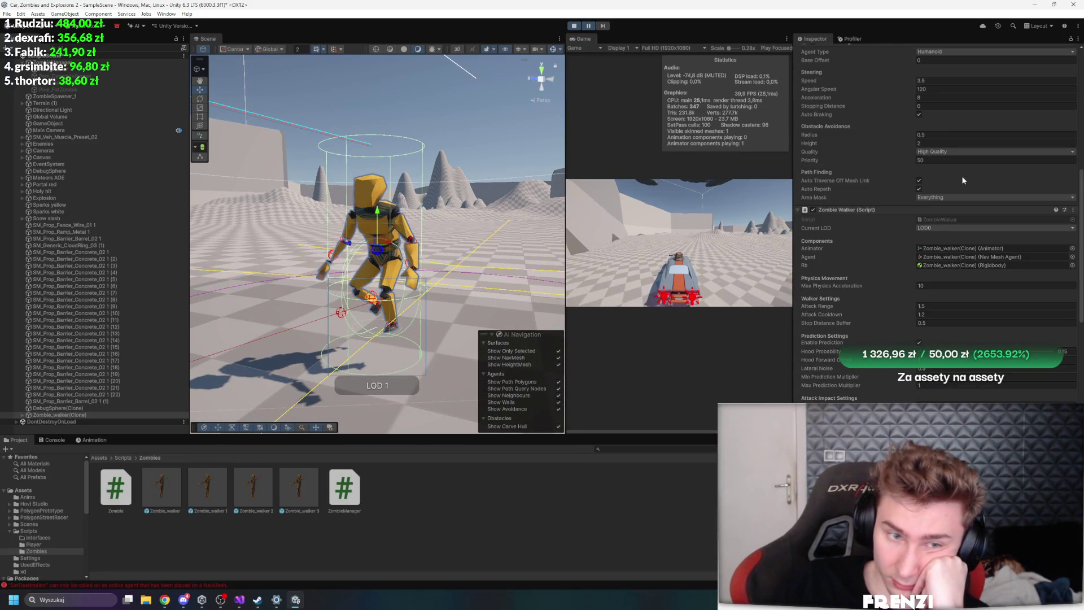
pyautogui.scroll(5, 875, 198)
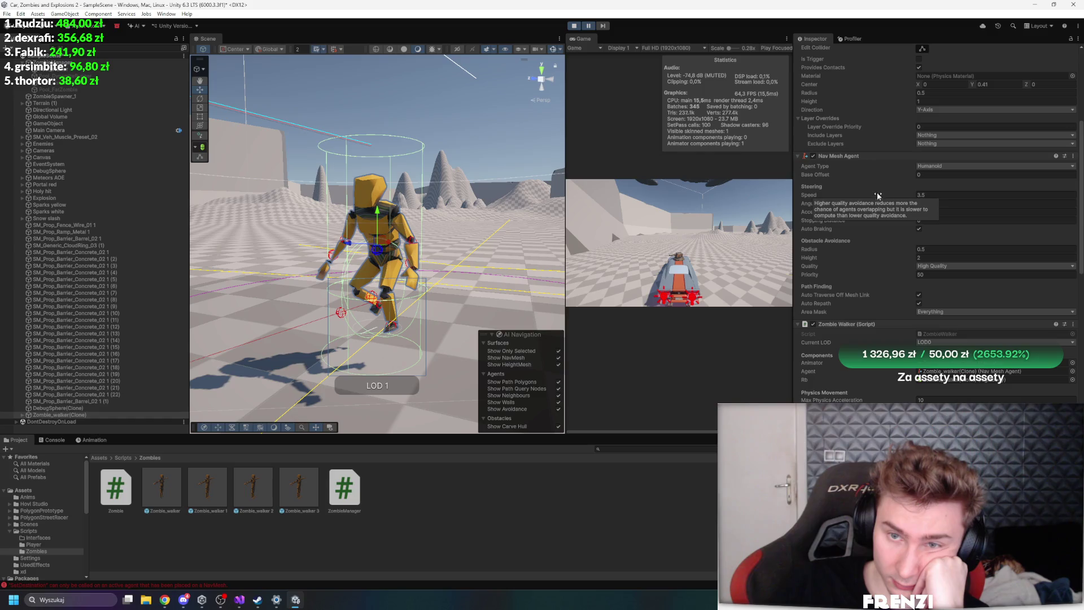
pyautogui.scroll(10, 856, 203)
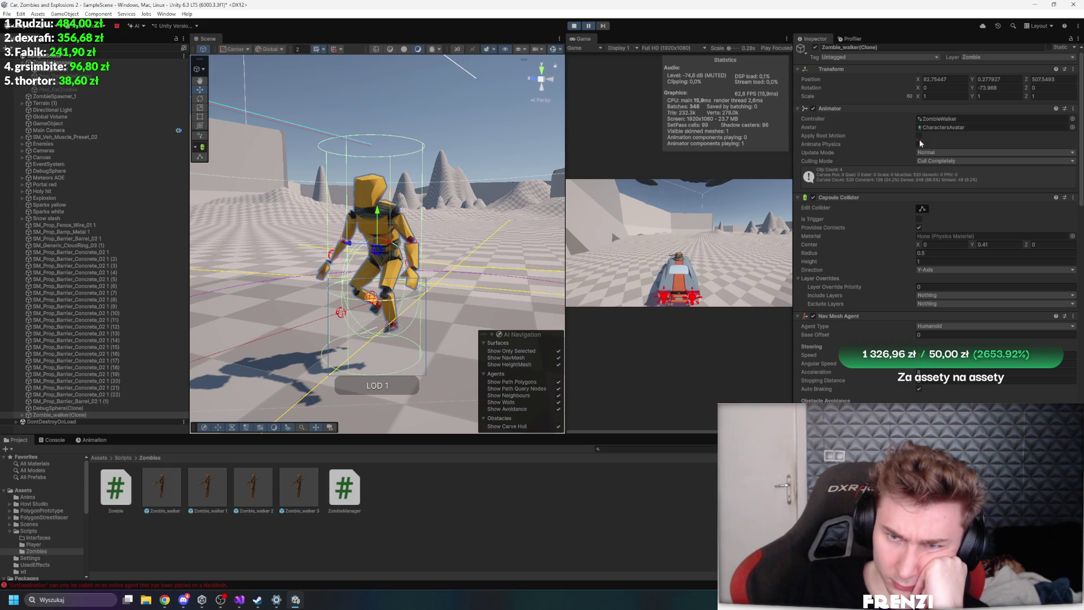
# Resume play and untick Apply Root Motion, leaving Animate Physics off and Update Mode Normal
pyautogui.click(588, 27)
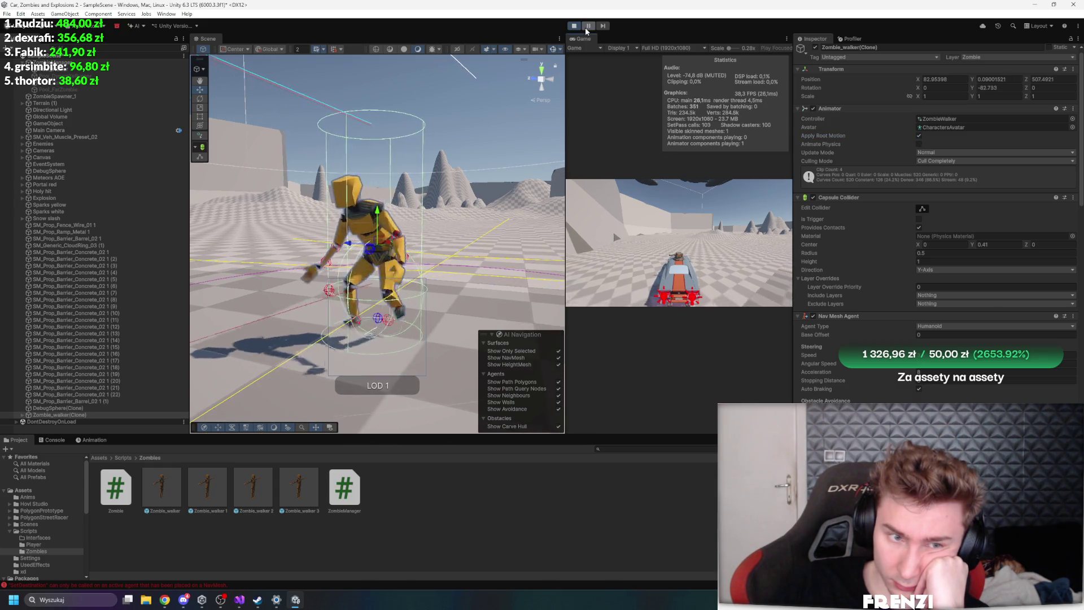
pyautogui.click(918, 135)
pyautogui.click(918, 144)
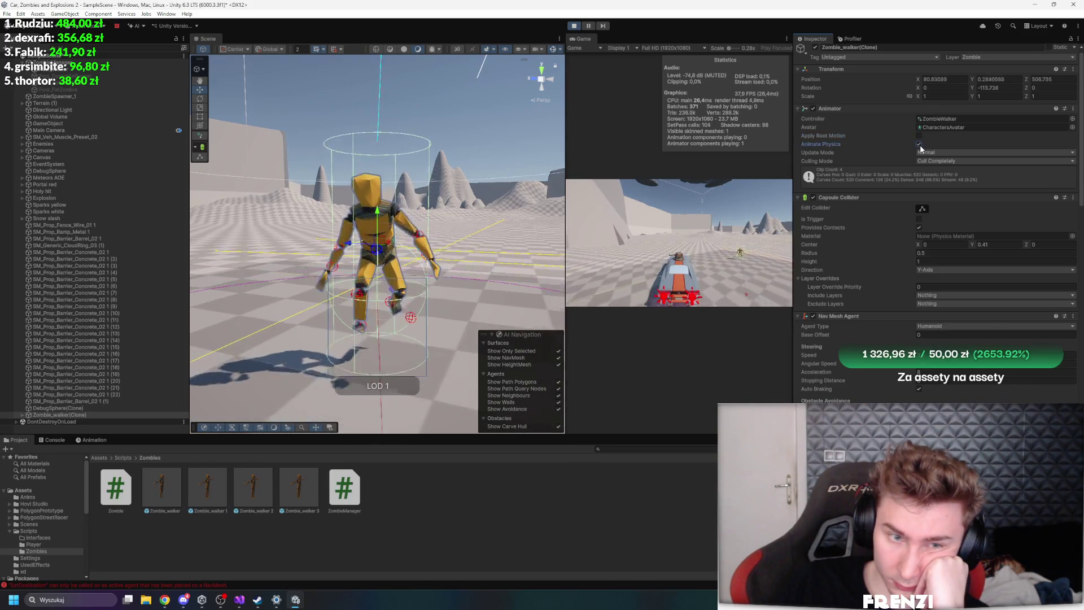
pyautogui.click(918, 144)
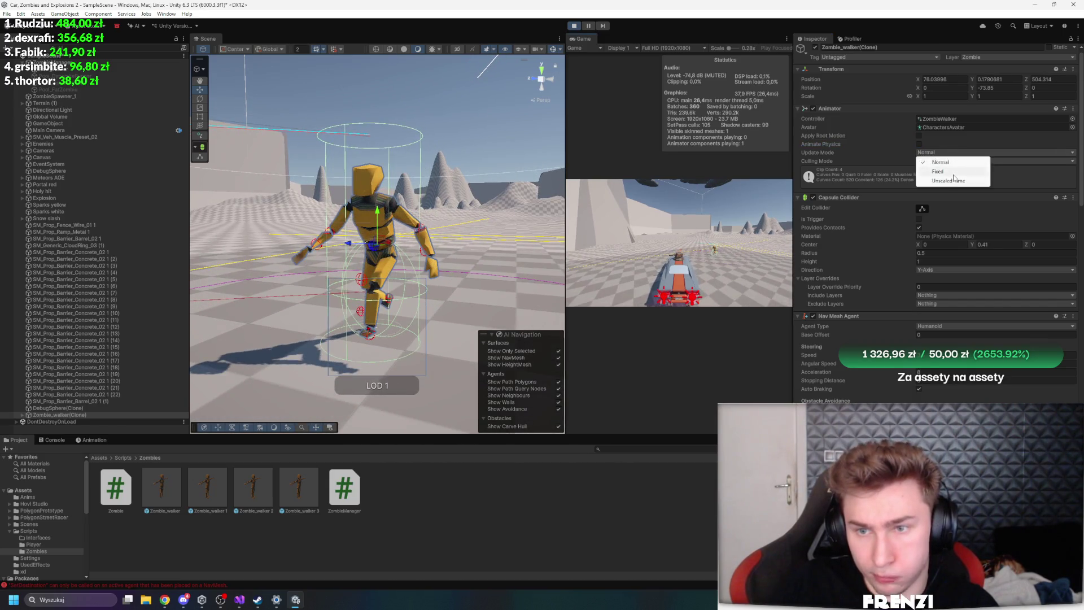
pyautogui.click(942, 163)
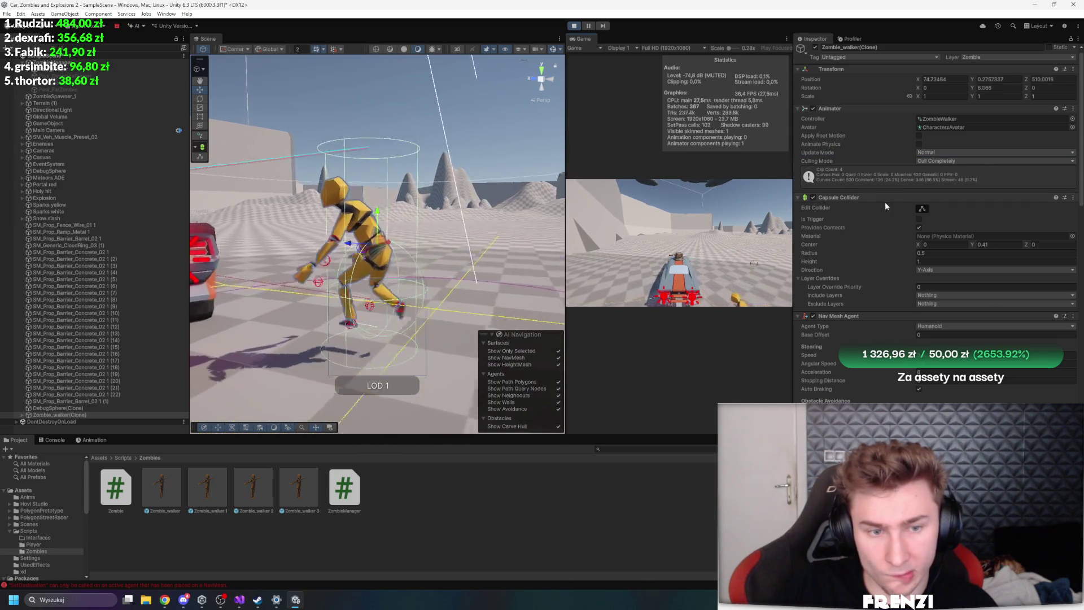
pyautogui.scroll(-5, 905, 234)
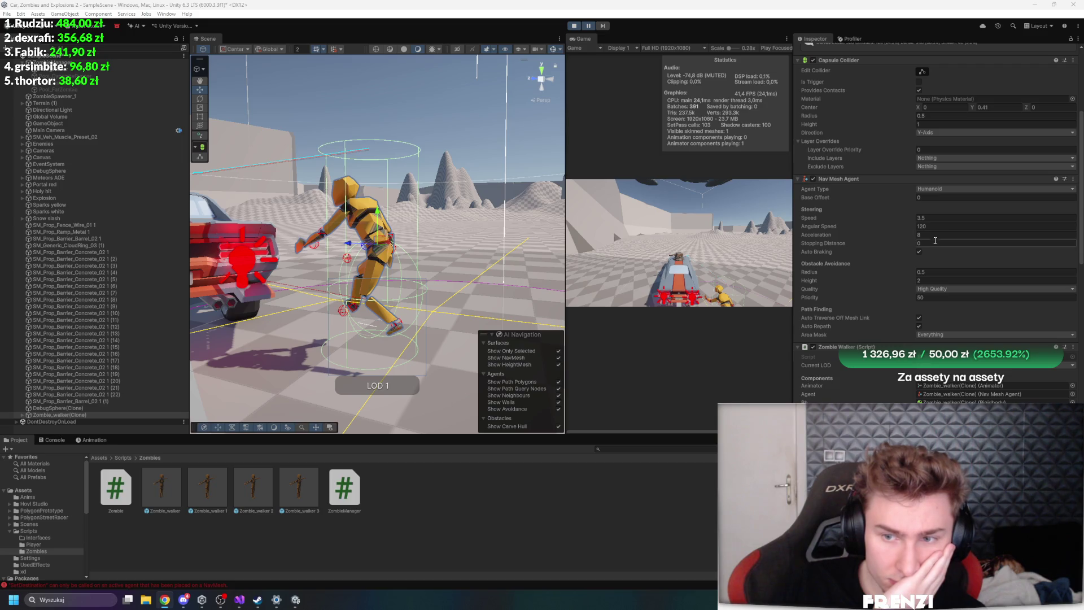
# Resume the game and scrub the capsule collider centre Y up from 0.41
pyautogui.click(589, 26)
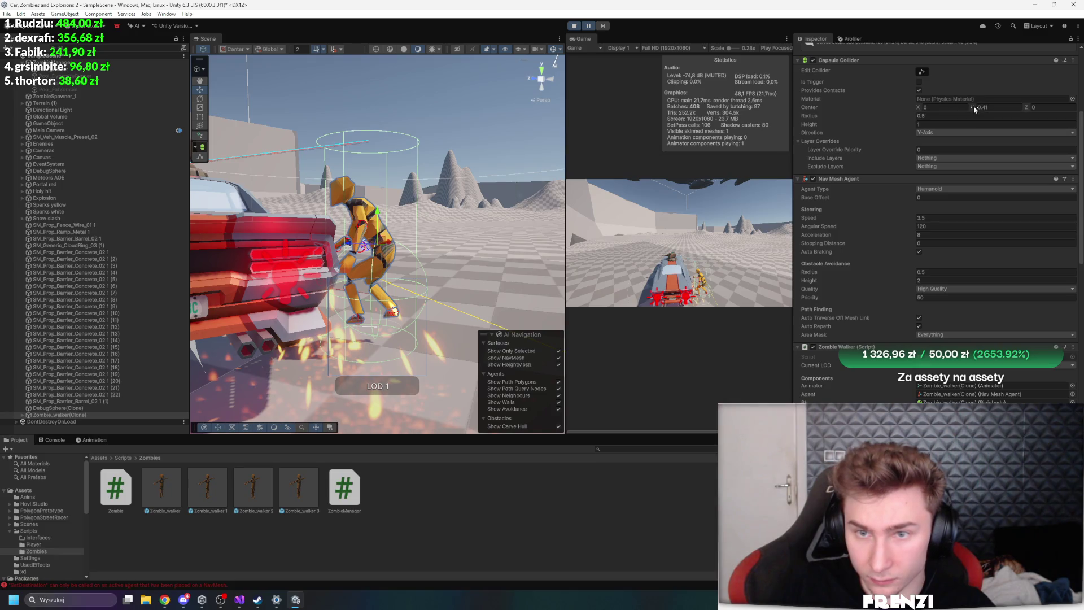
pyautogui.moveTo(974, 106); pyautogui.dragTo(978, 108)
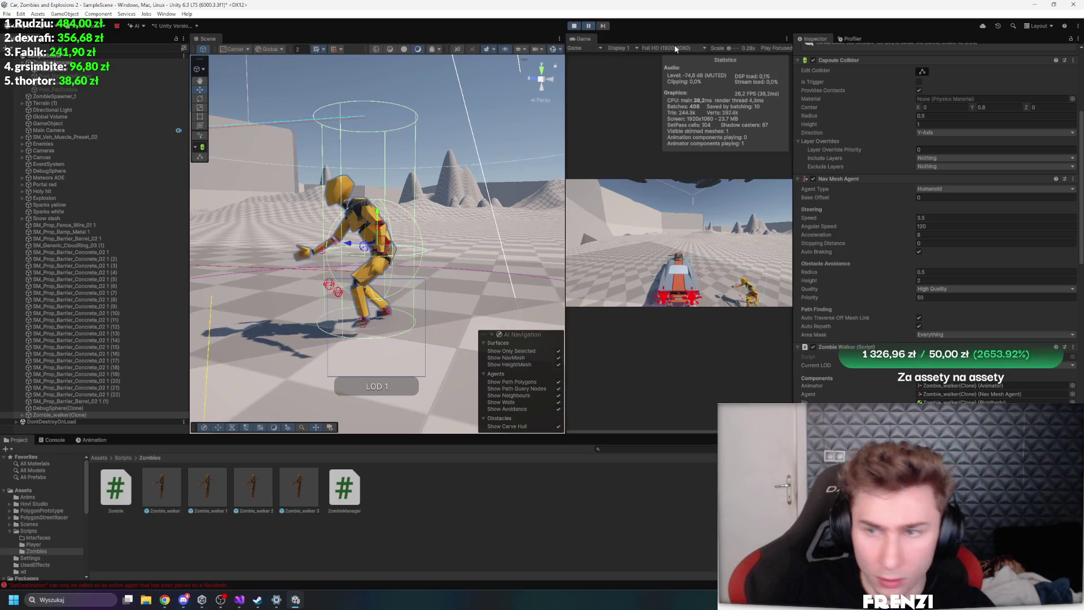
# Commit capsule collider centre Y 0.53, resume play, then pause again
pyautogui.press('Return')
pyautogui.scroll(1, 961, 144)
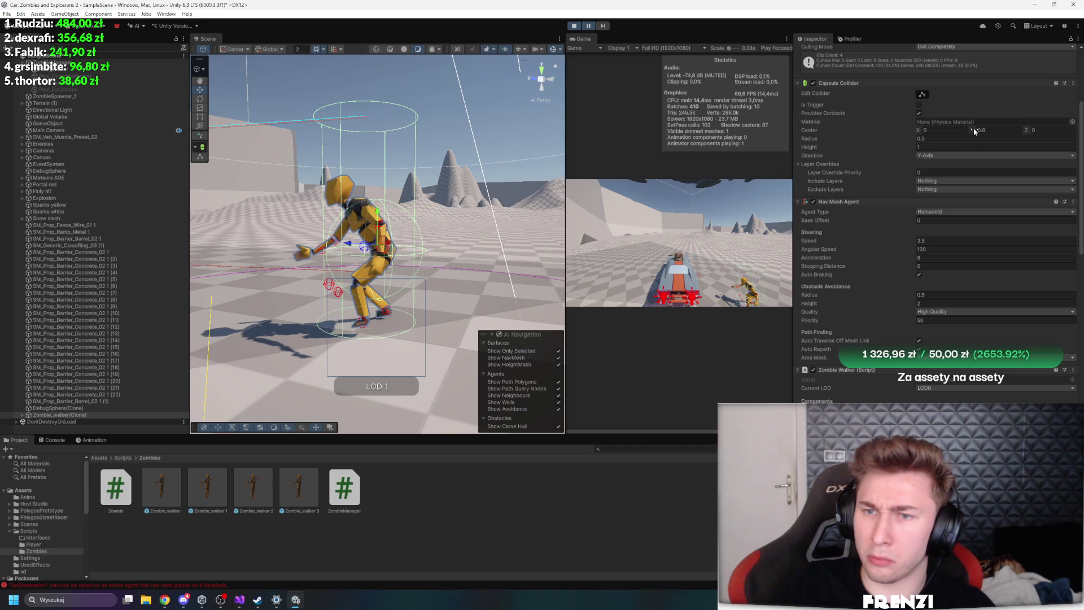
pyautogui.click(589, 26)
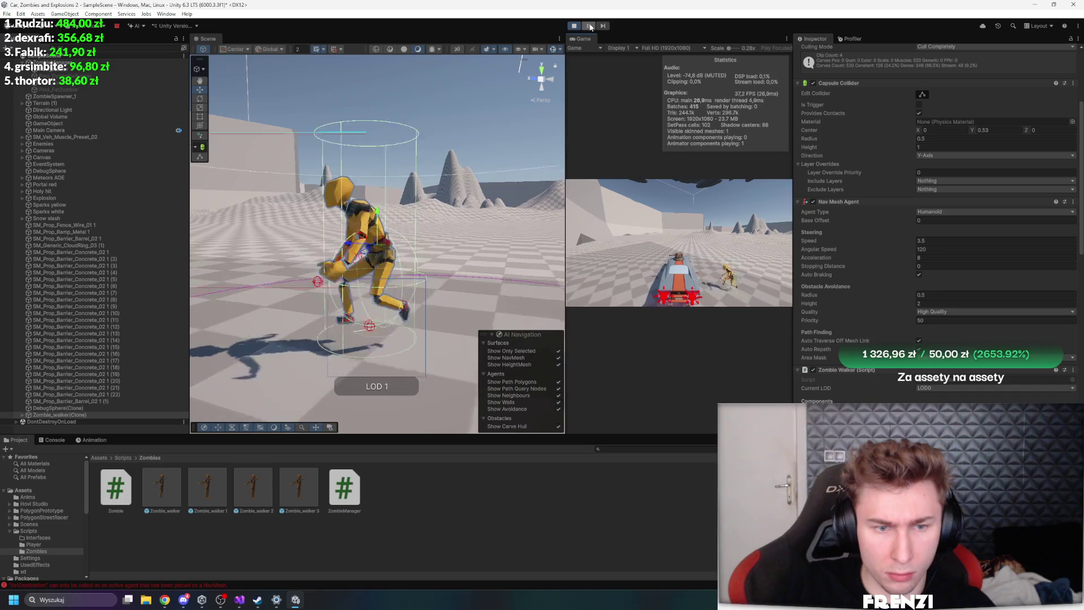
pyautogui.click(589, 26)
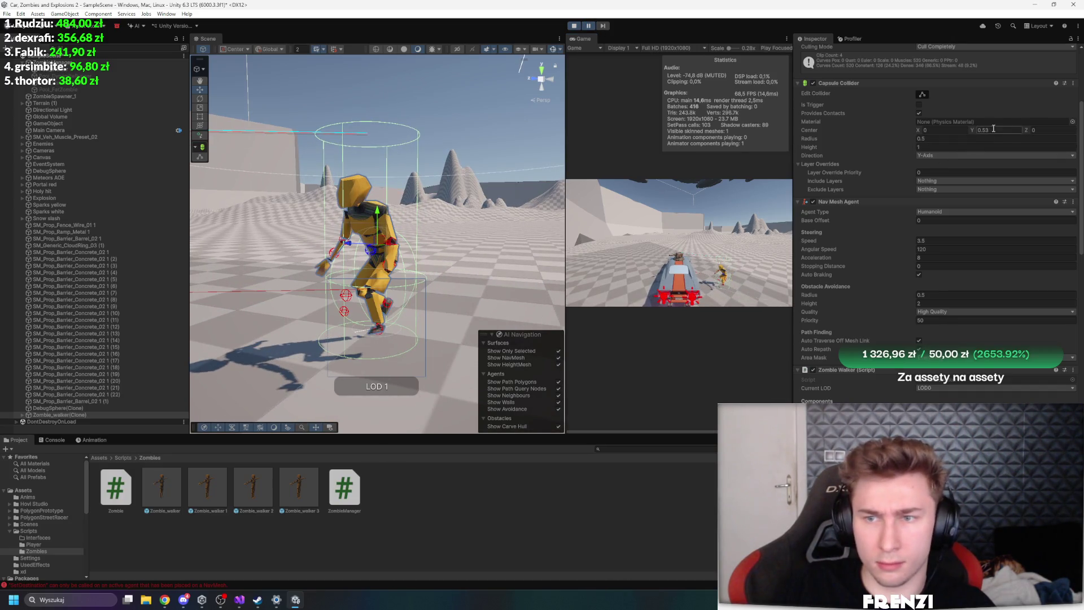
# Raise the collider height to 1.54, test it in play, and drop two test markers
pyautogui.moveTo(837, 145); pyautogui.dragTo(862, 145)
pyautogui.click(591, 25)
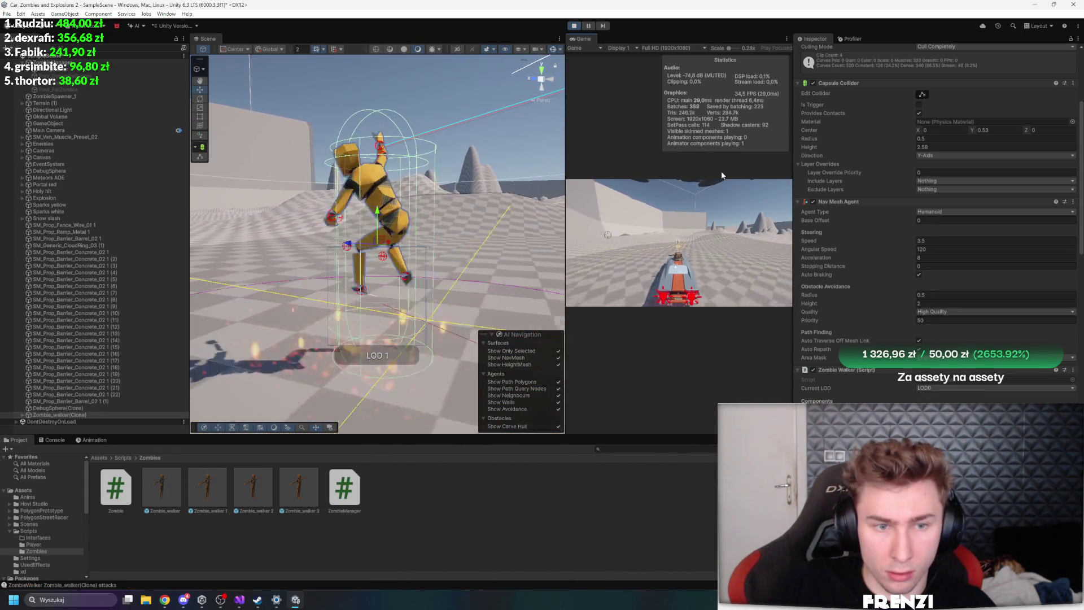
pyautogui.click(590, 27)
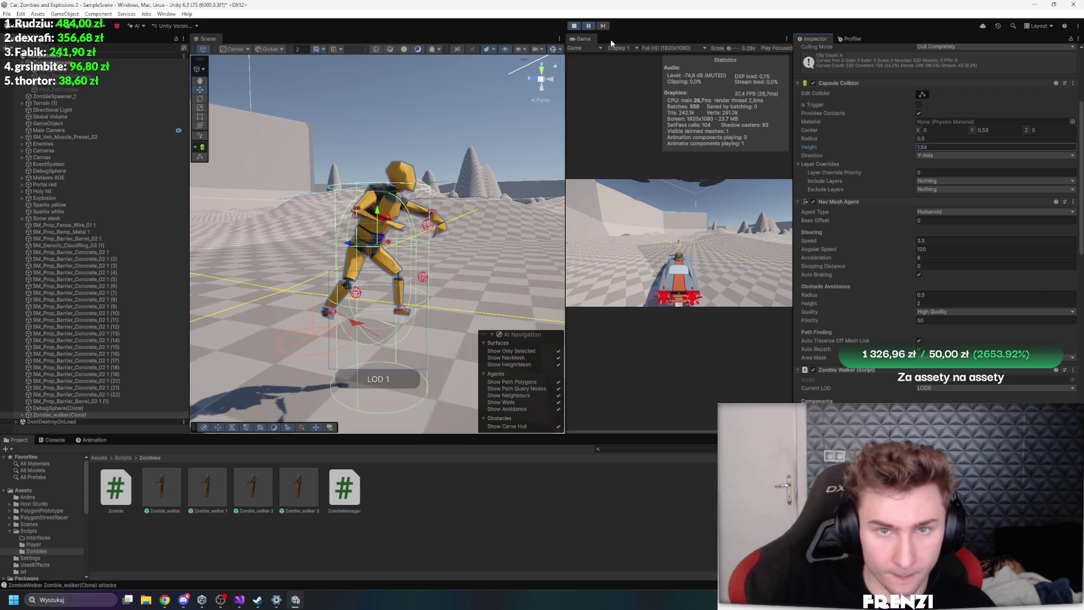
pyautogui.click(588, 27)
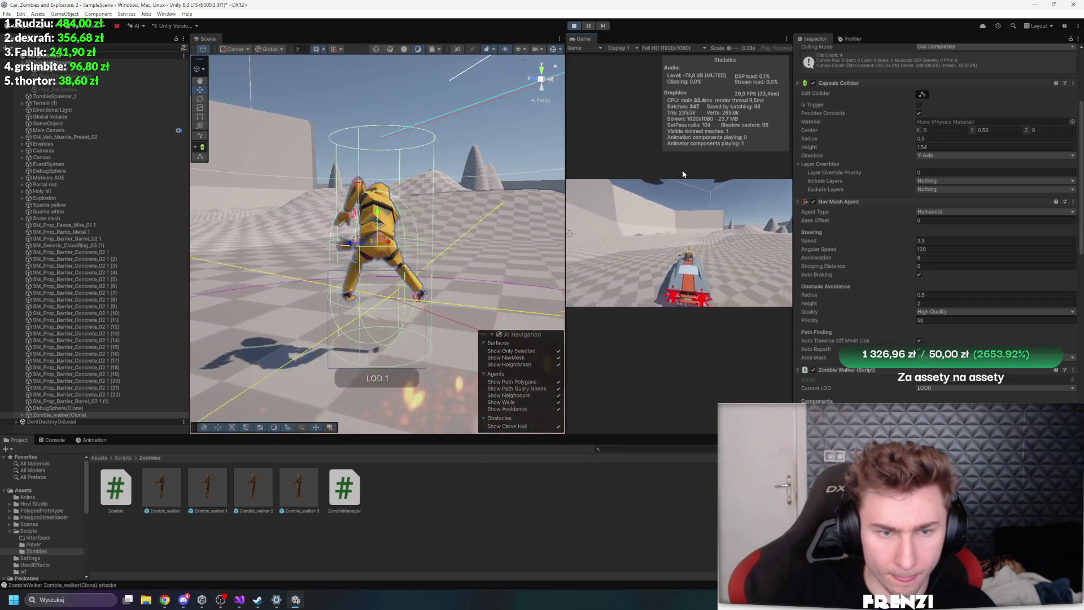
pyautogui.click(689, 249)
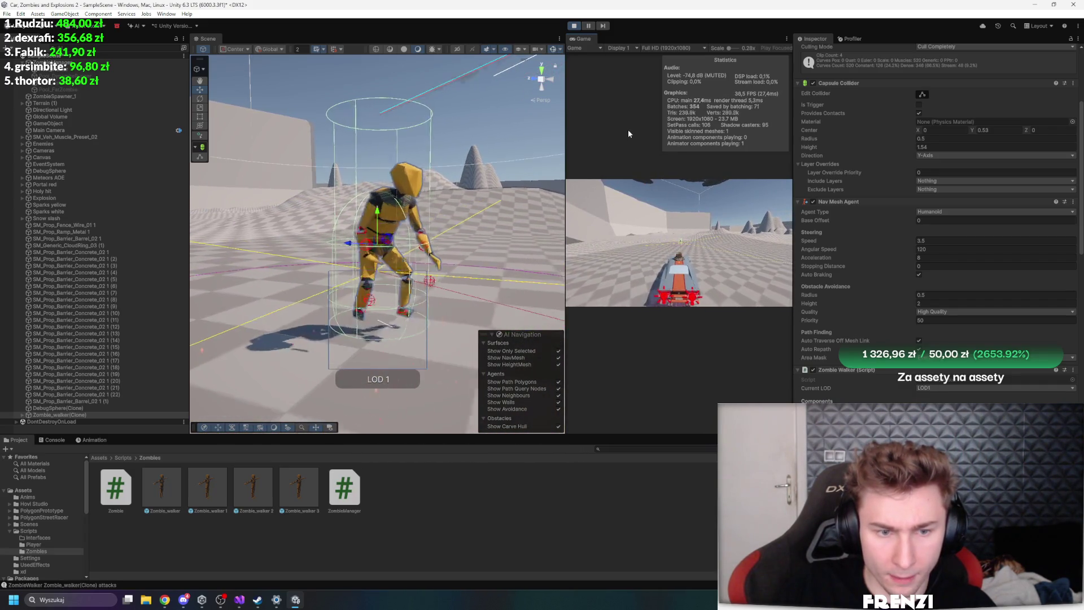
pyautogui.scroll(-3, 897, 229)
pyautogui.click(723, 186)
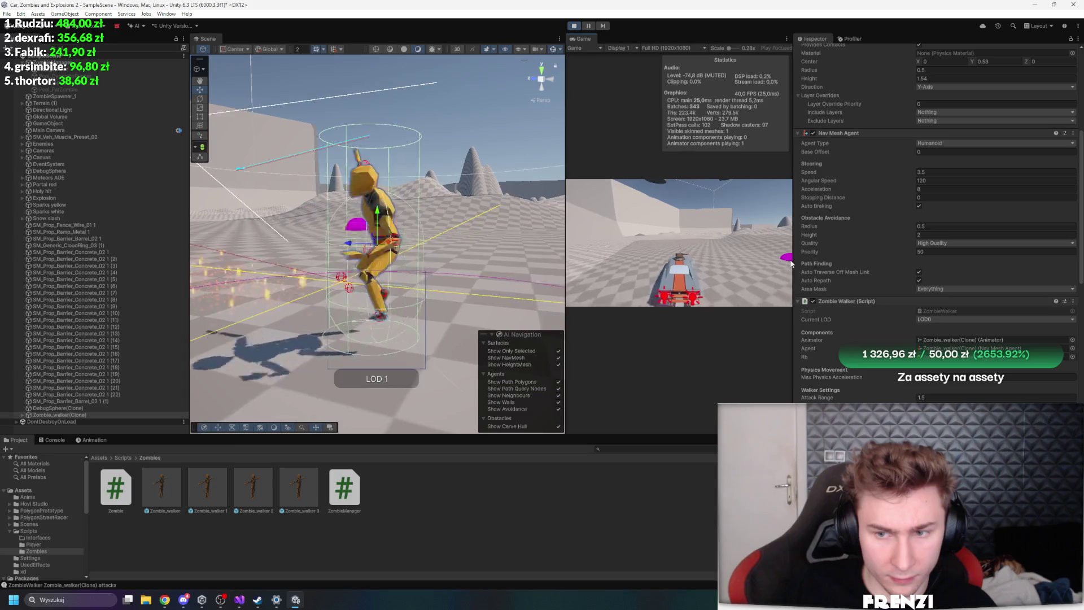
# Resume the game, tick Use Gravity on the zombie's Rigidbody, and orbit to watch it chase the car
pyautogui.scroll(-3, 828, 270)
pyautogui.scroll(-1, 829, 271)
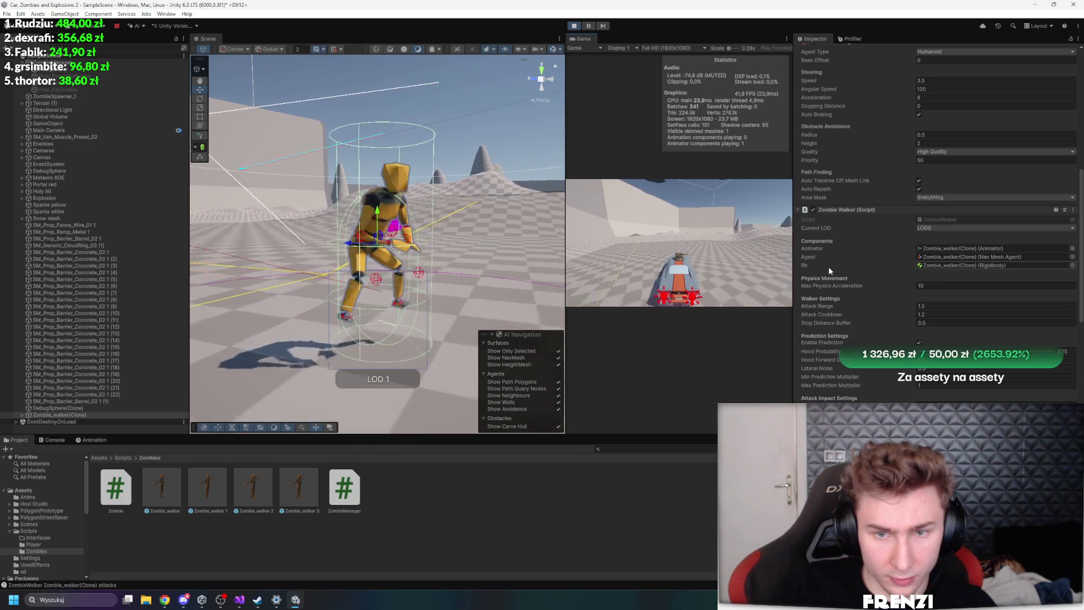
pyautogui.moveTo(317, 265); pyautogui.dragTo(327, 271)
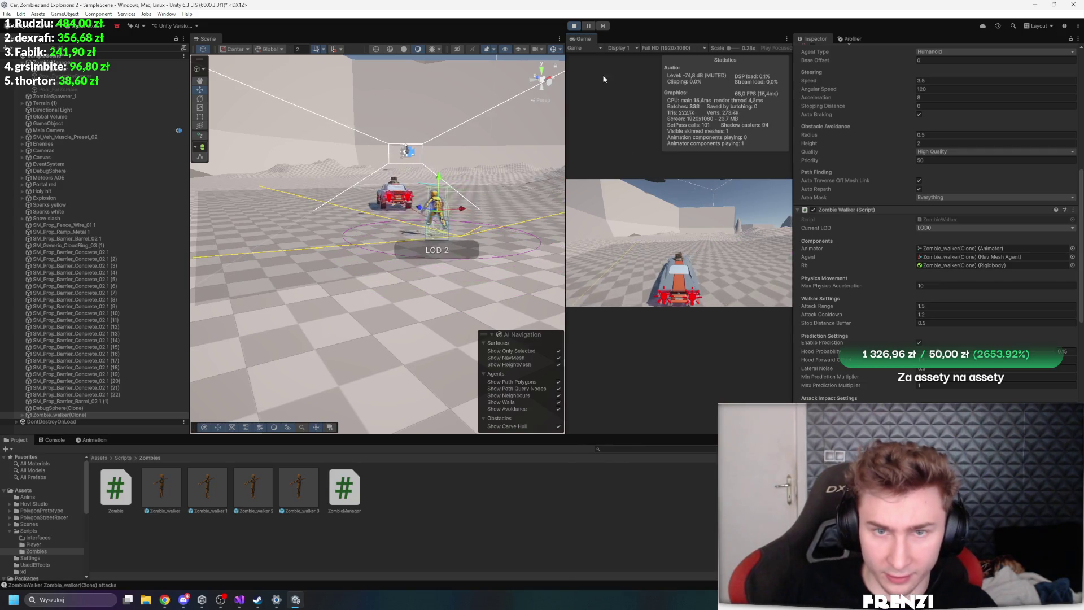
pyautogui.scroll(-3, 845, 294)
pyautogui.scroll(-1, 853, 316)
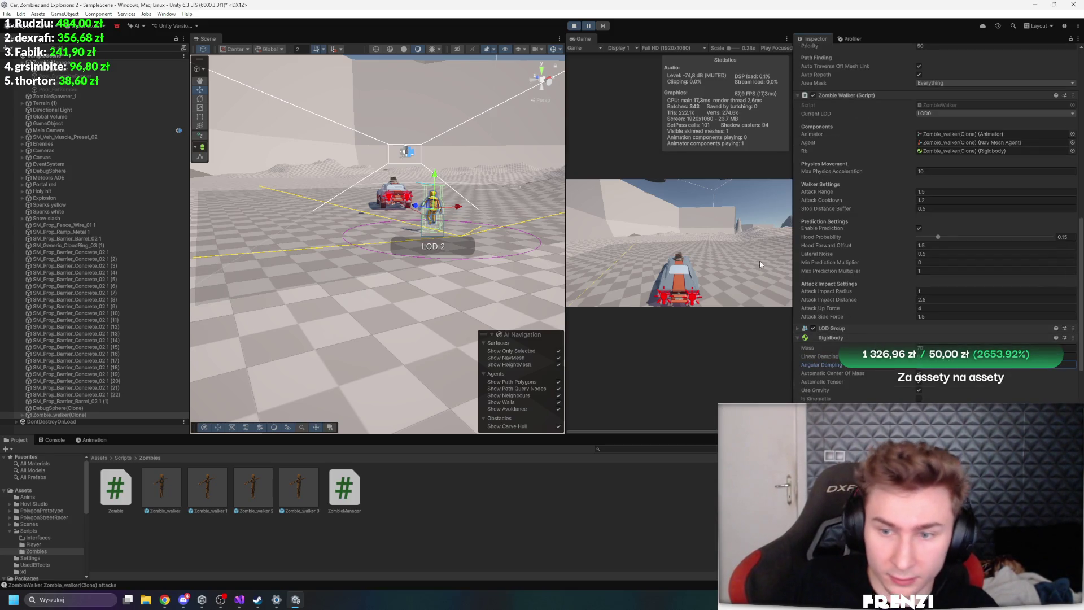
pyautogui.click(589, 26)
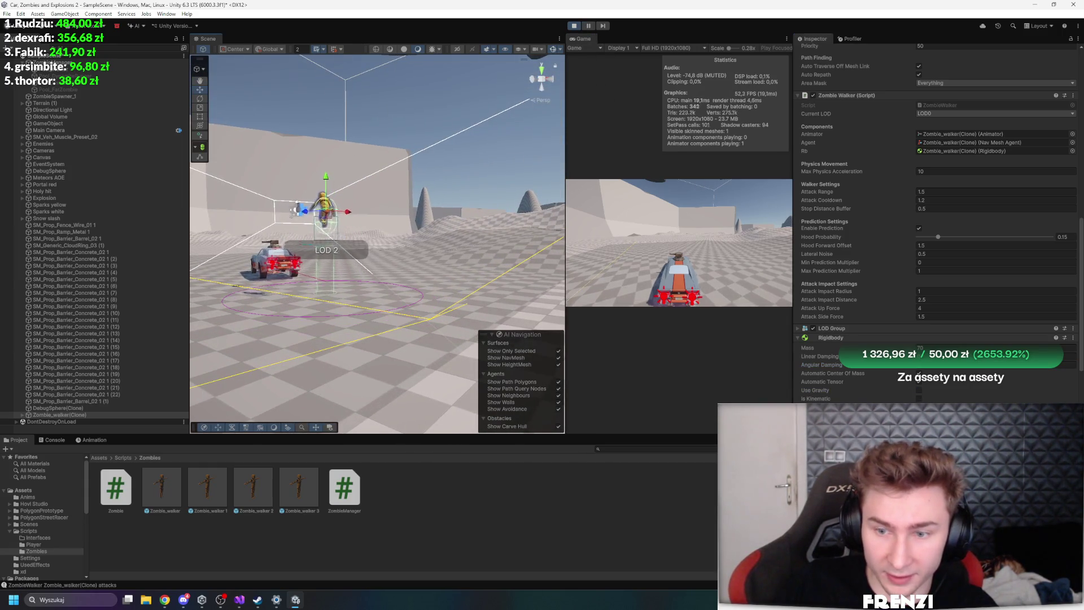
pyautogui.click(920, 389)
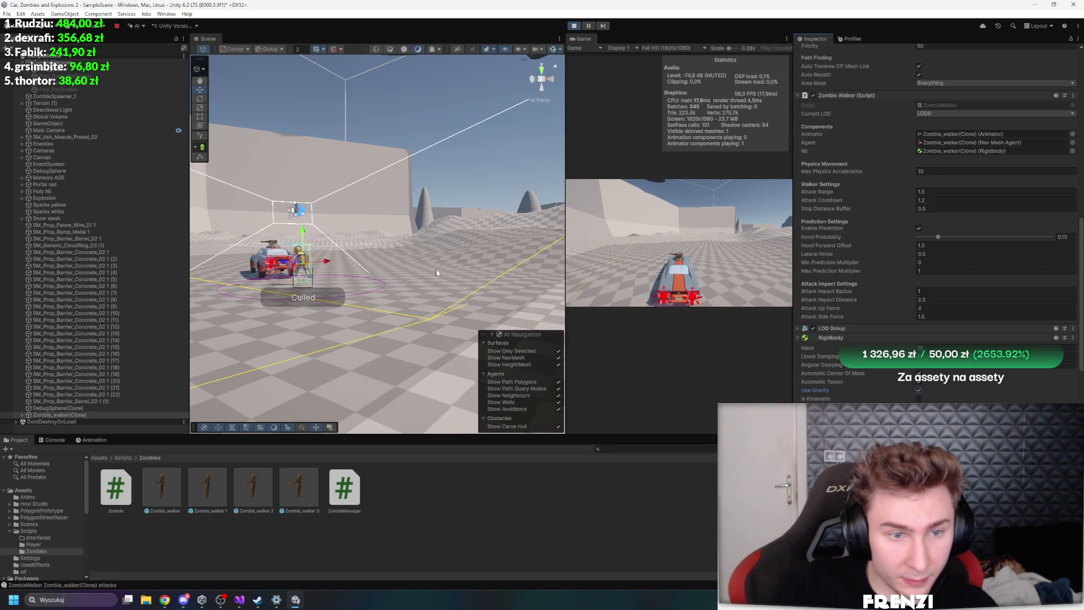
pyautogui.scroll(3, 436, 268)
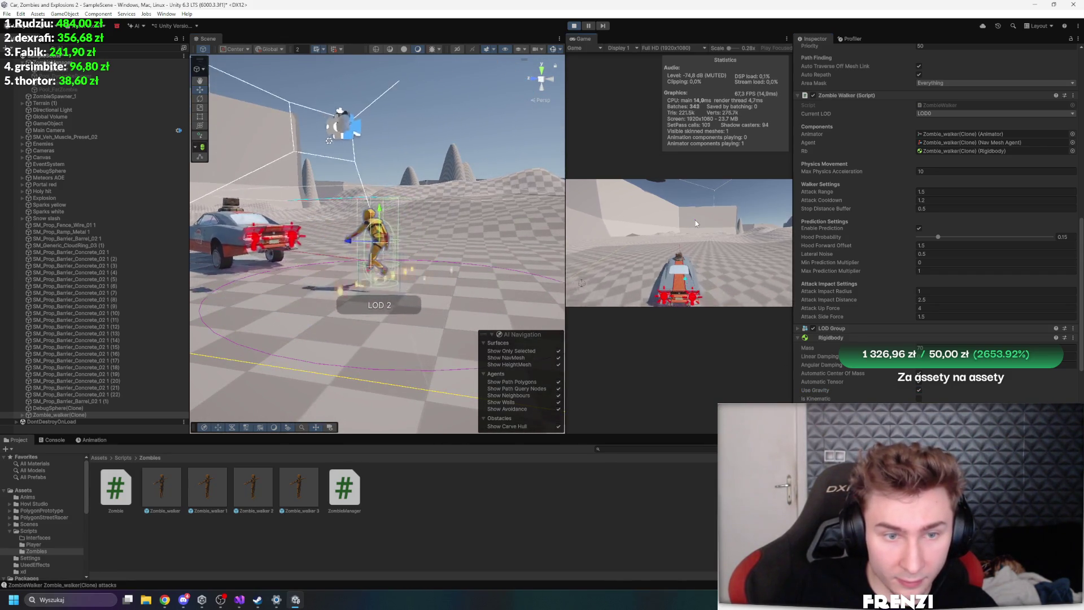
pyautogui.moveTo(542, 197); pyautogui.dragTo(516, 196)
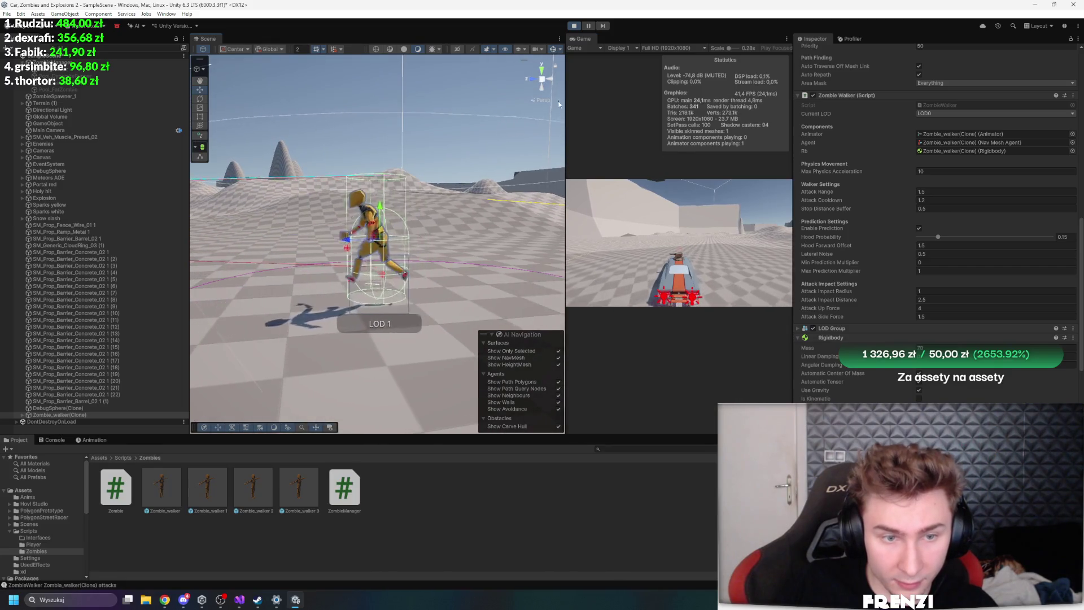
pyautogui.scroll(5, 899, 265)
pyautogui.scroll(5, 903, 268)
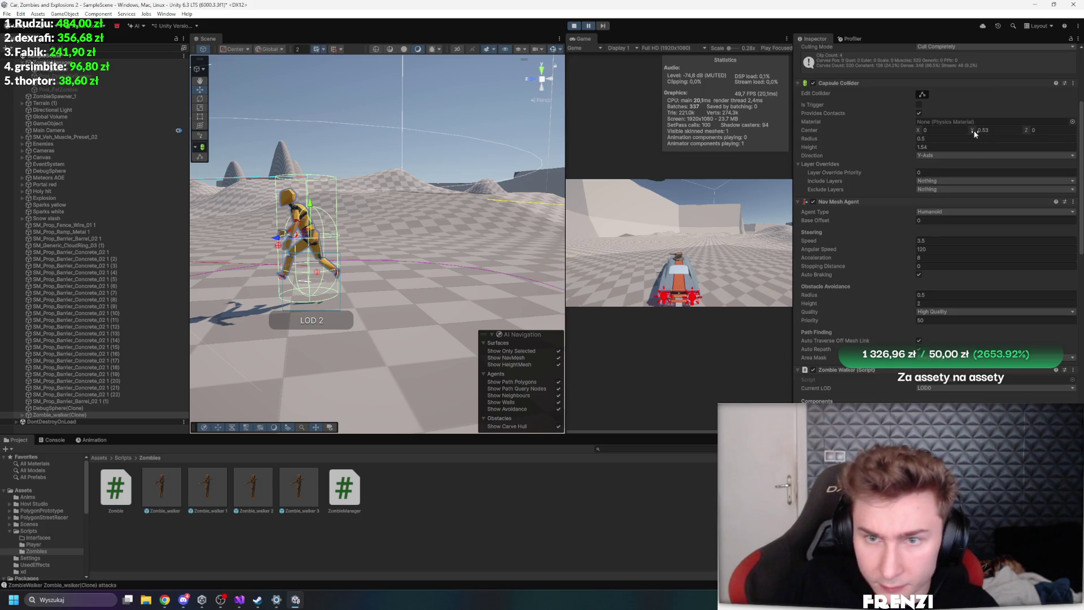
# Lower the capsule collider centre Y to 0.33 and frame the zombie
pyautogui.moveTo(970, 131); pyautogui.dragTo(960, 130)
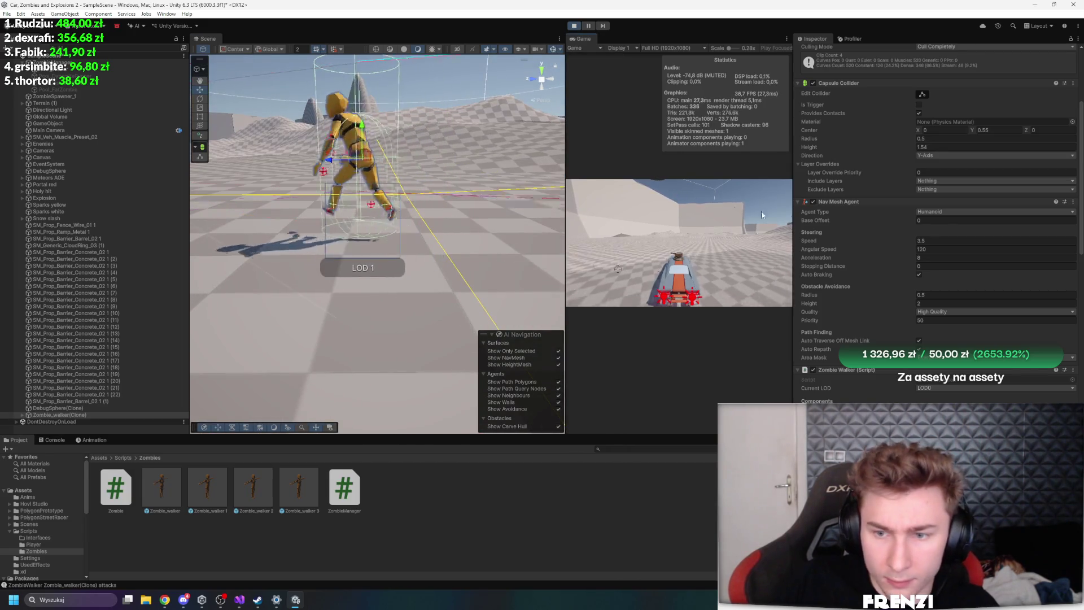
pyautogui.scroll(-2, 904, 238)
pyautogui.moveTo(406, 192); pyautogui.dragTo(354, 195)
pyautogui.press('f')
pyautogui.scroll(-5, 878, 251)
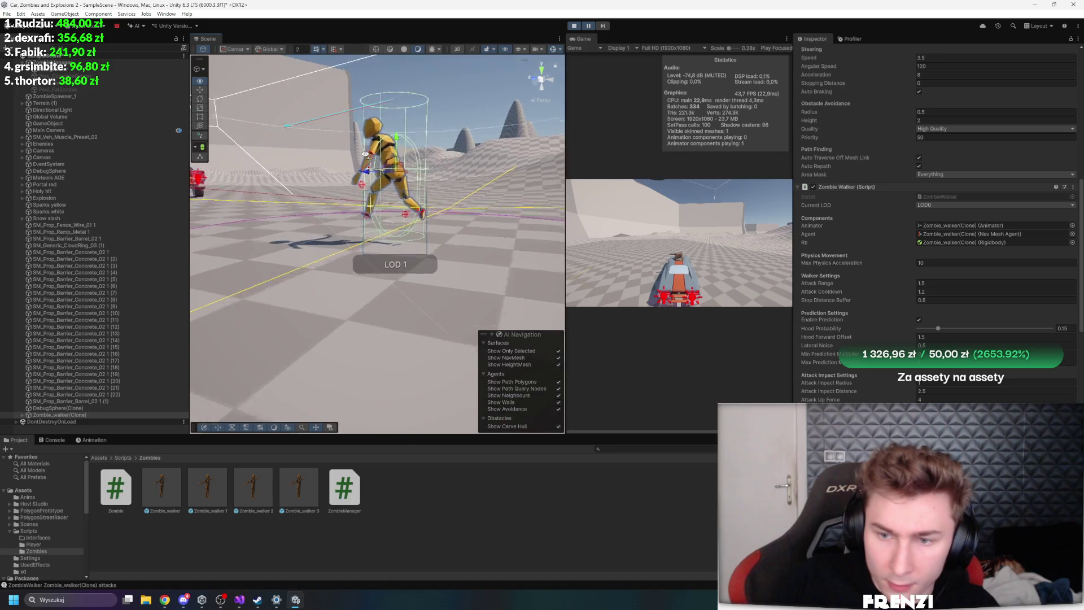
pyautogui.scroll(8, 869, 256)
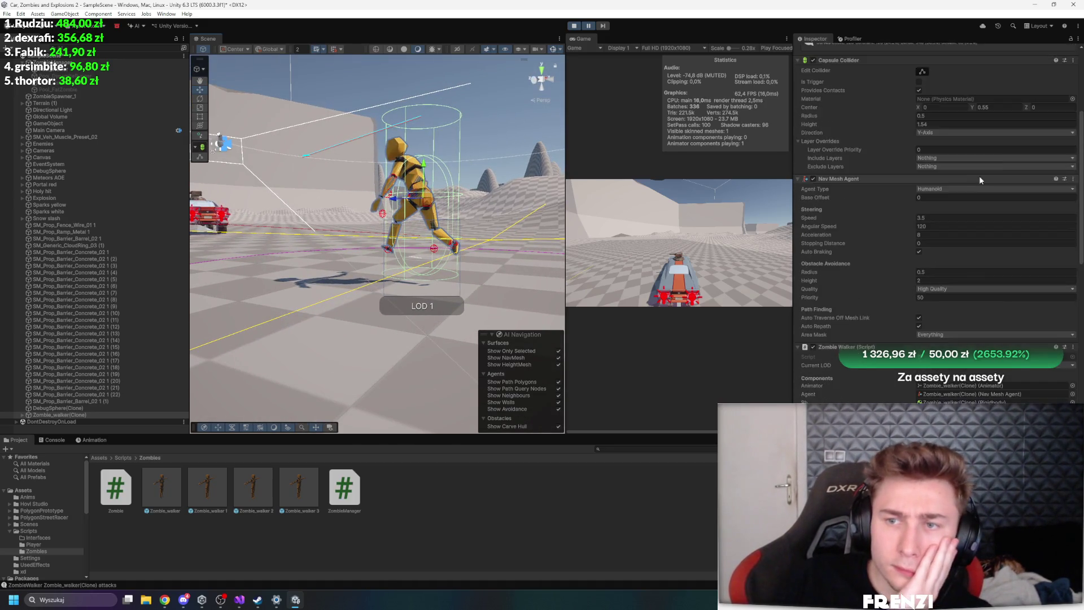
# Raise the collider centre Y to 0.87, step a frame, and resume the game
pyautogui.moveTo(968, 195); pyautogui.dragTo(975, 194)
pyautogui.click(603, 26)
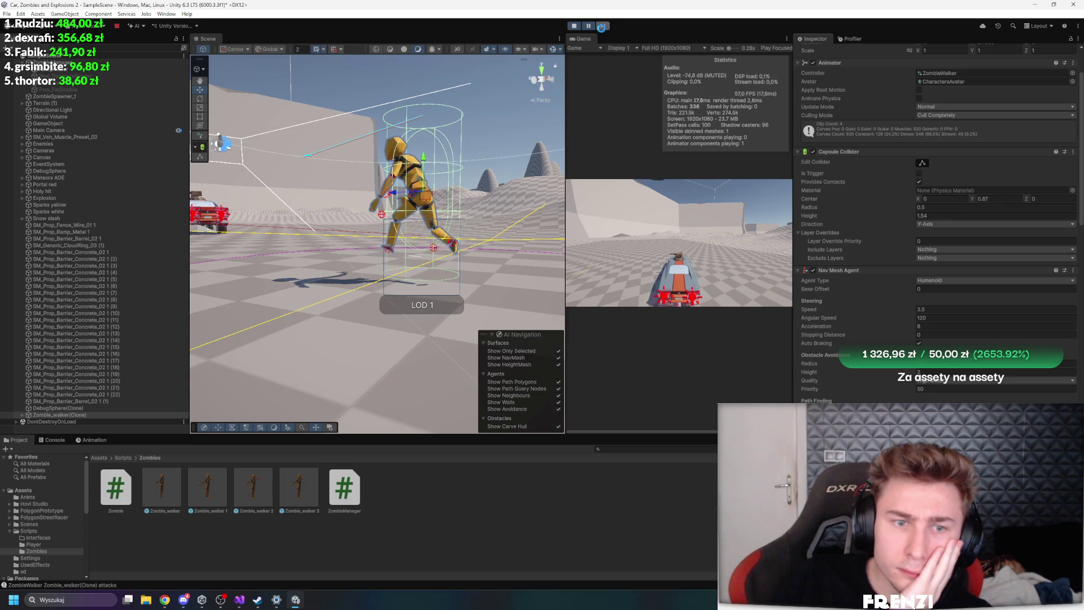
pyautogui.click(589, 26)
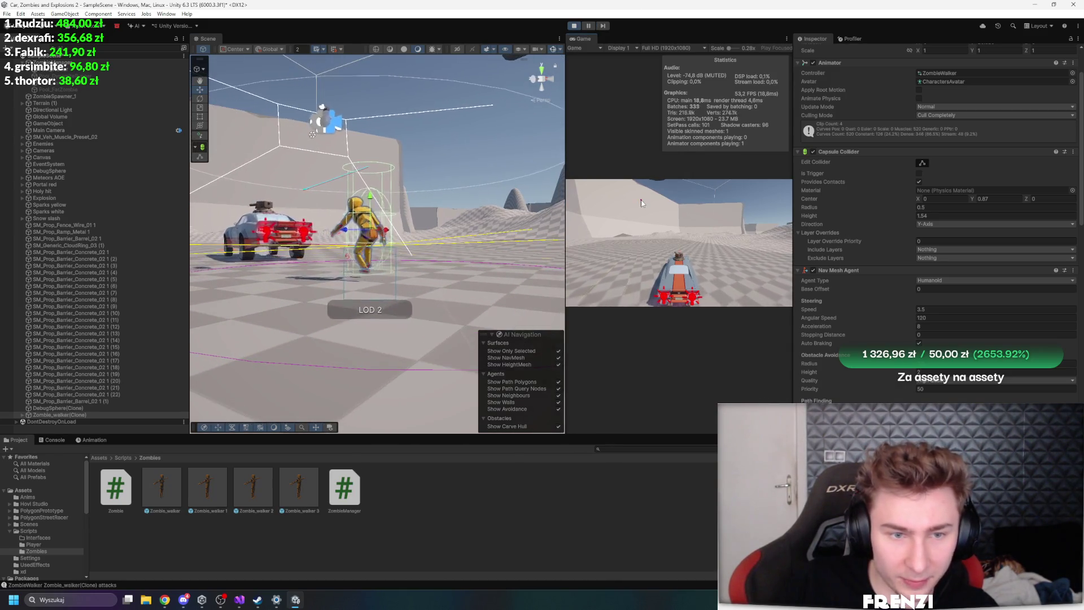
# Set the Rigidbody's linear and angular damping to 1, keeping mass 70, while watching zombie and car
pyautogui.keyDown('alt'); pyautogui.moveTo(545, 195); pyautogui.dragTo(525, 196); pyautogui.keyUp('alt')
pyautogui.scroll(-5, 951, 273)
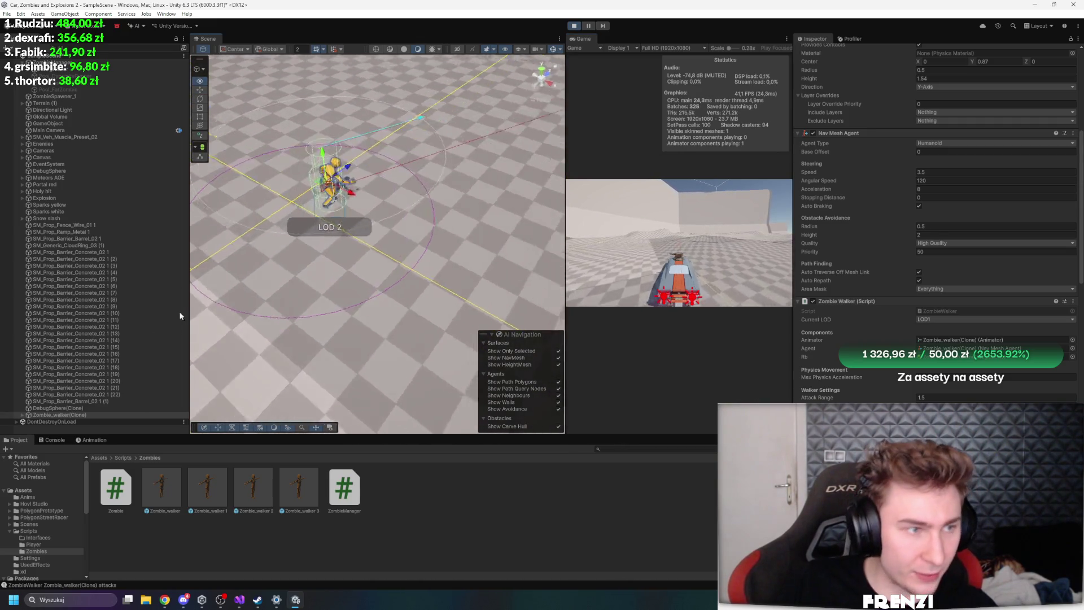
pyautogui.moveTo(207, 279); pyautogui.dragTo(554, 243)
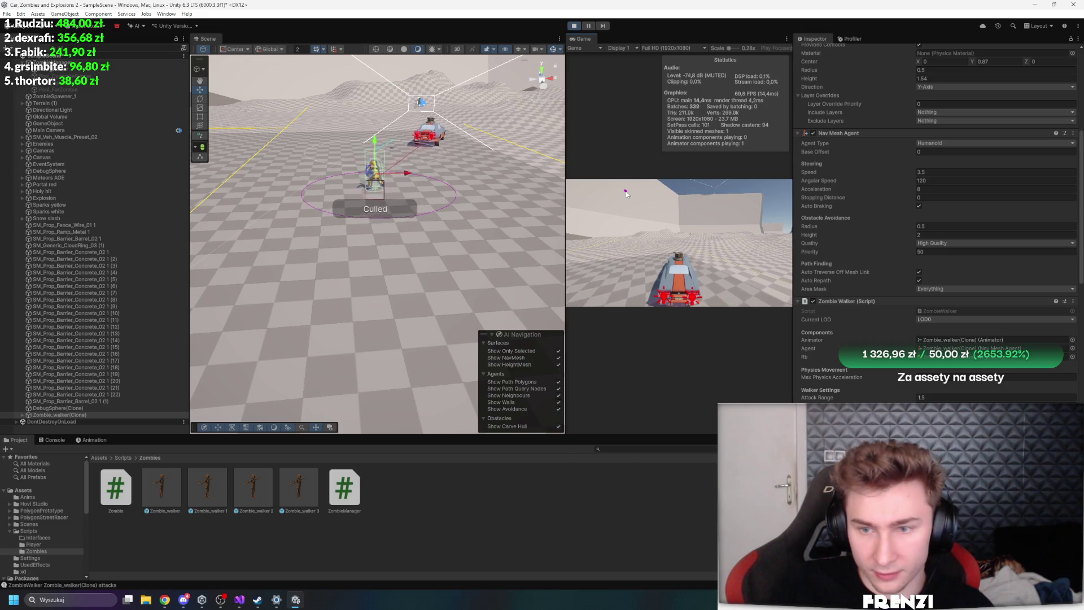
pyautogui.scroll(-10, 944, 307)
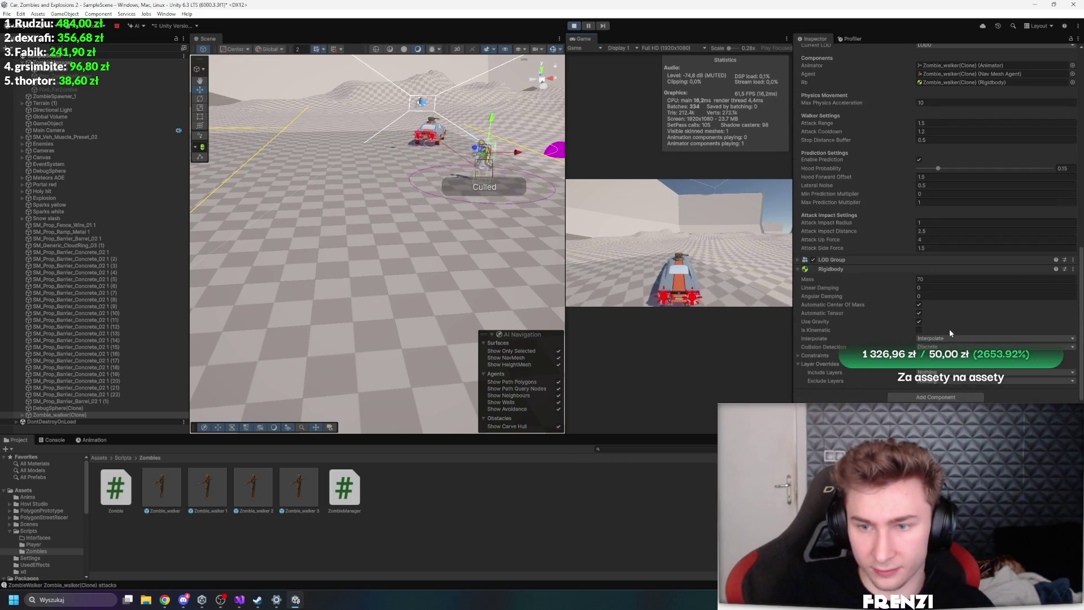
pyautogui.click(598, 224)
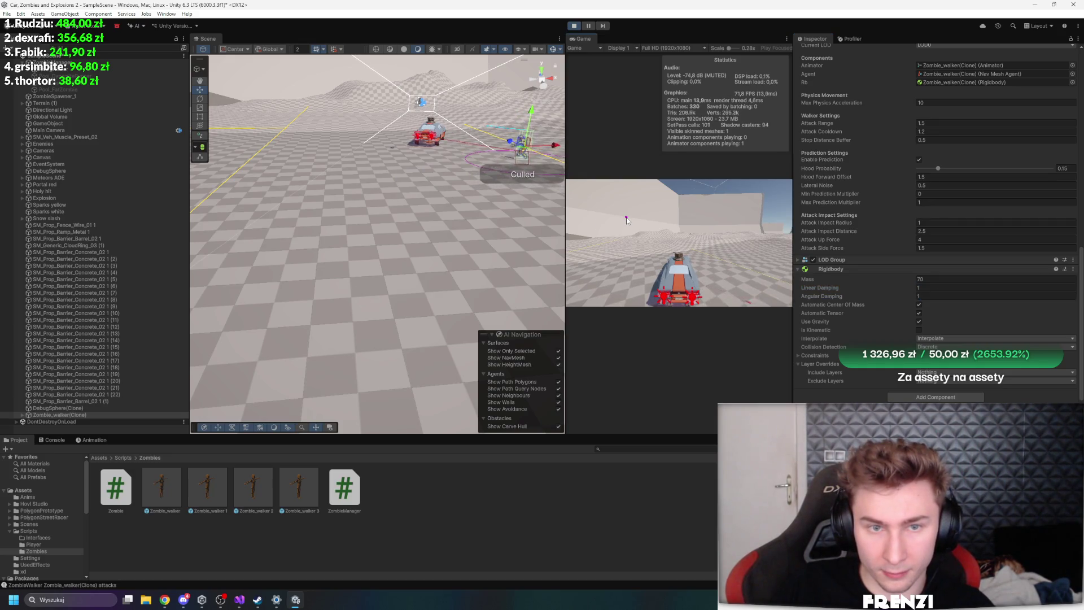
pyautogui.scroll(15, 953, 290)
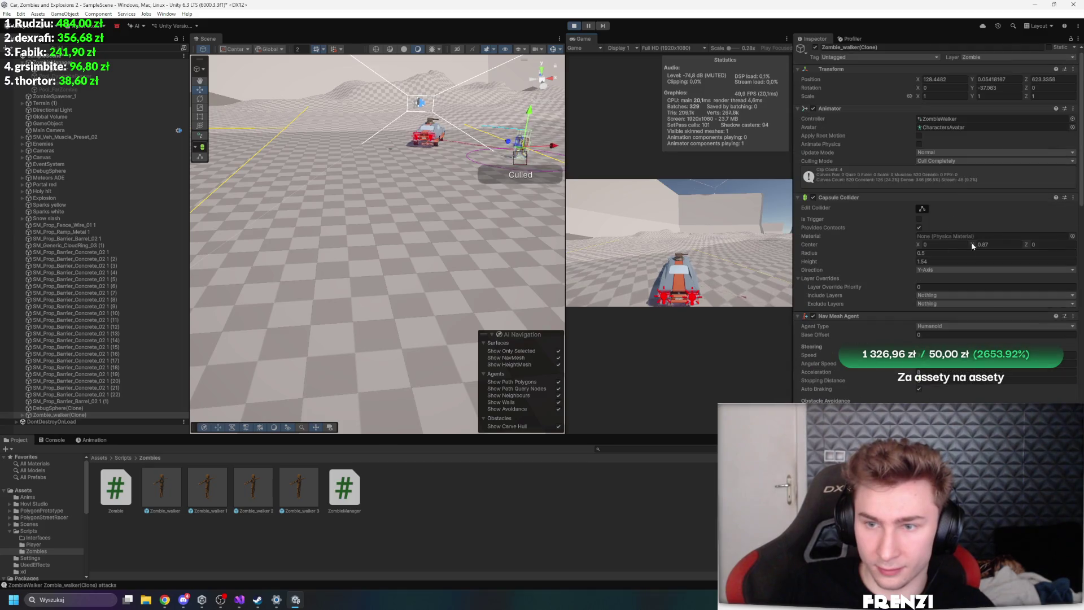
# Set the capsule collider centre Y to 0.43, frame the zombie, and step one frame
pyautogui.click(969, 243)
pyautogui.write('0.5')
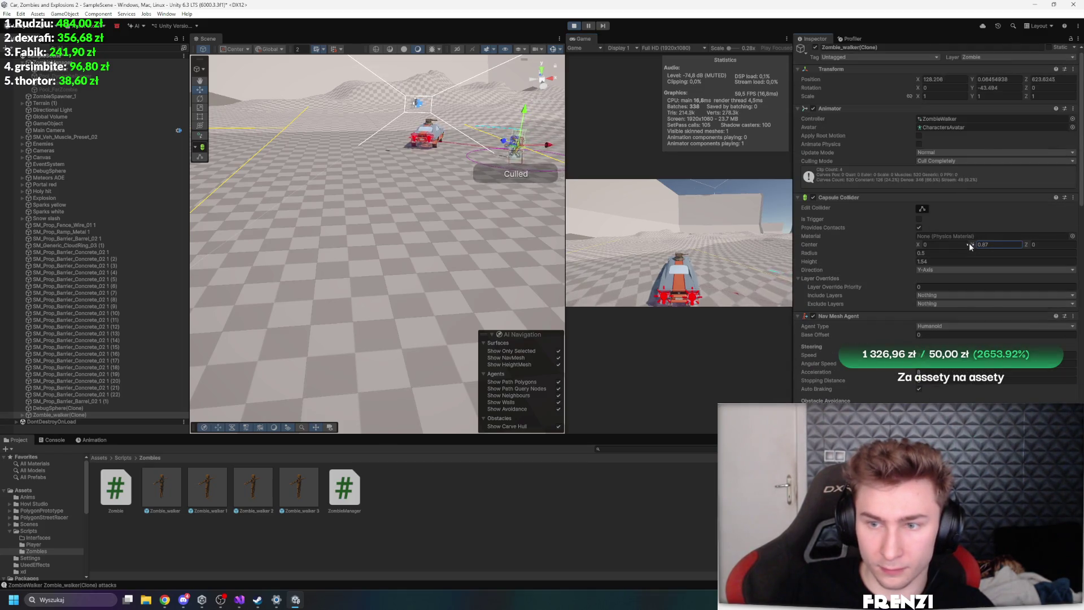
pyautogui.press('BackSpace')
pyautogui.write('62')
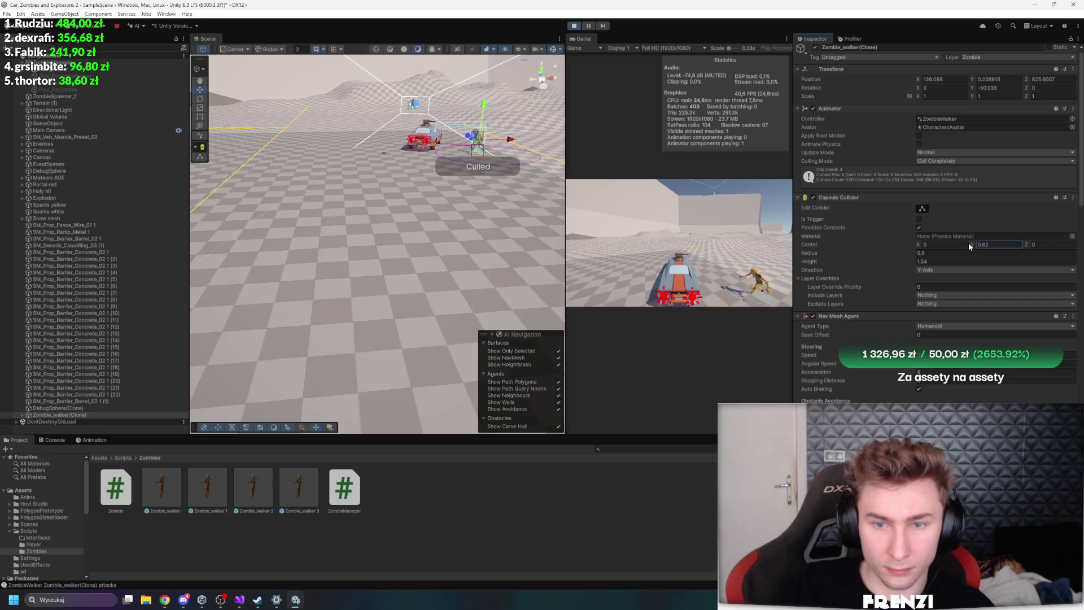
pyautogui.rightClick(471, 194)
pyautogui.press('f')
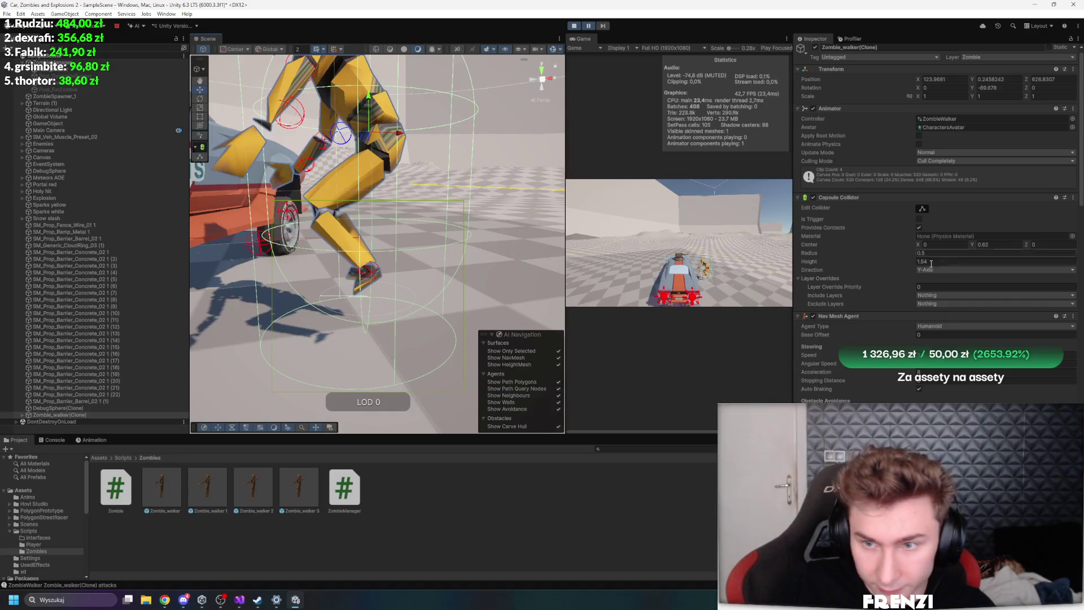
pyautogui.moveTo(973, 248); pyautogui.dragTo(970, 245)
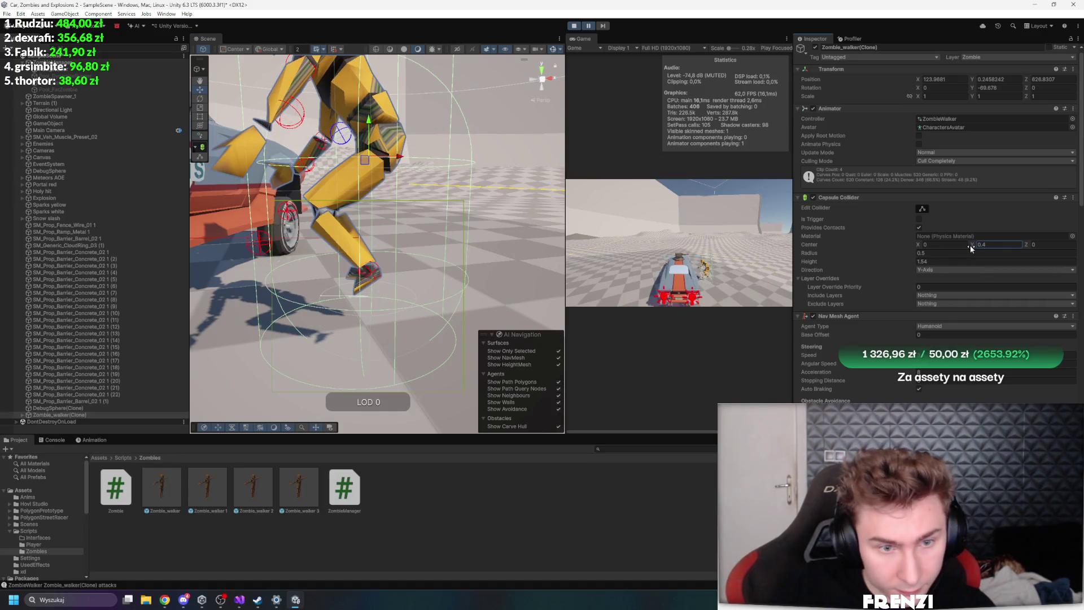
pyautogui.click(603, 26)
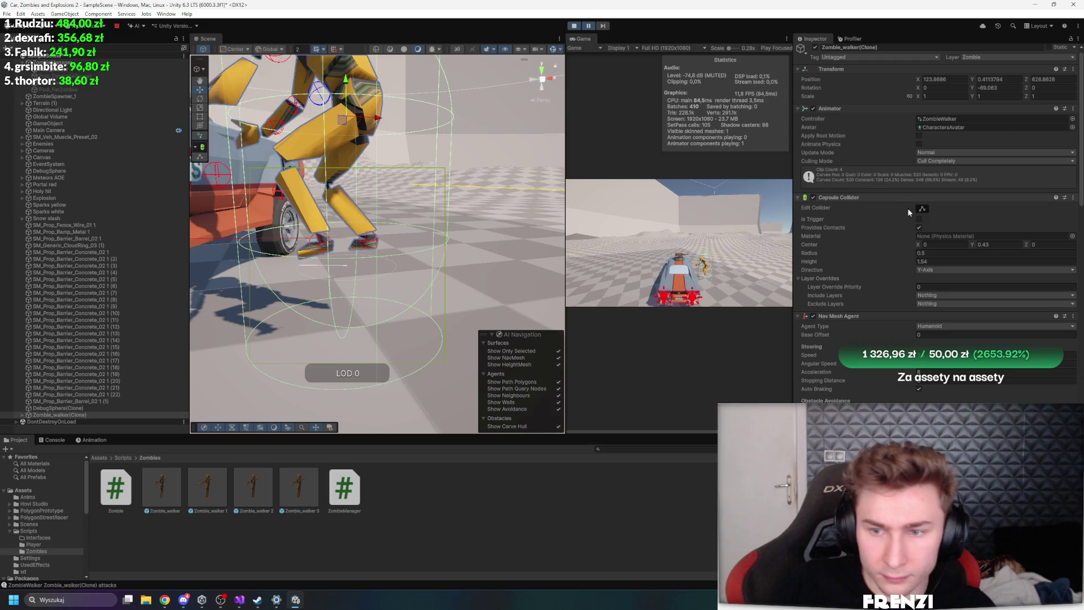
# Check the Nav Mesh Agent obstacle-avoidance settings, orbit behind the car, and unpause the game
pyautogui.scroll(-5, 853, 274)
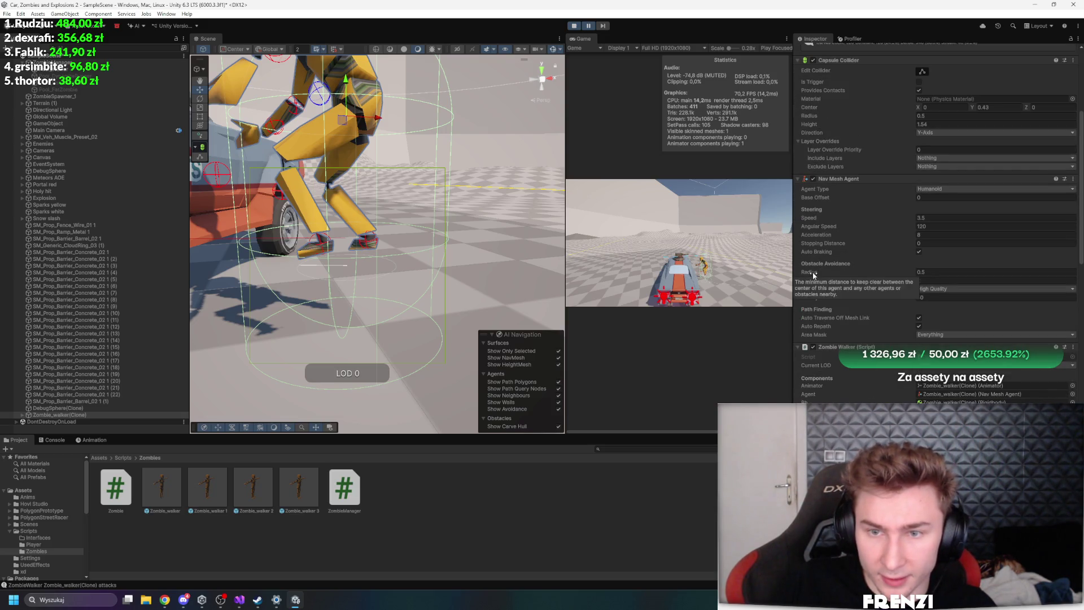
pyautogui.click(811, 275)
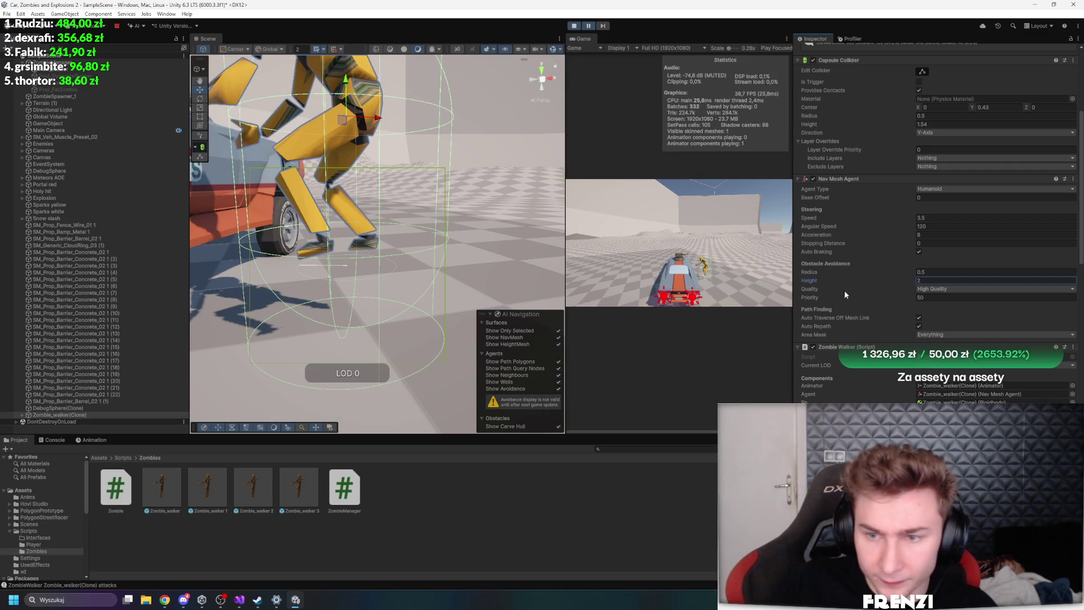
pyautogui.click(831, 272)
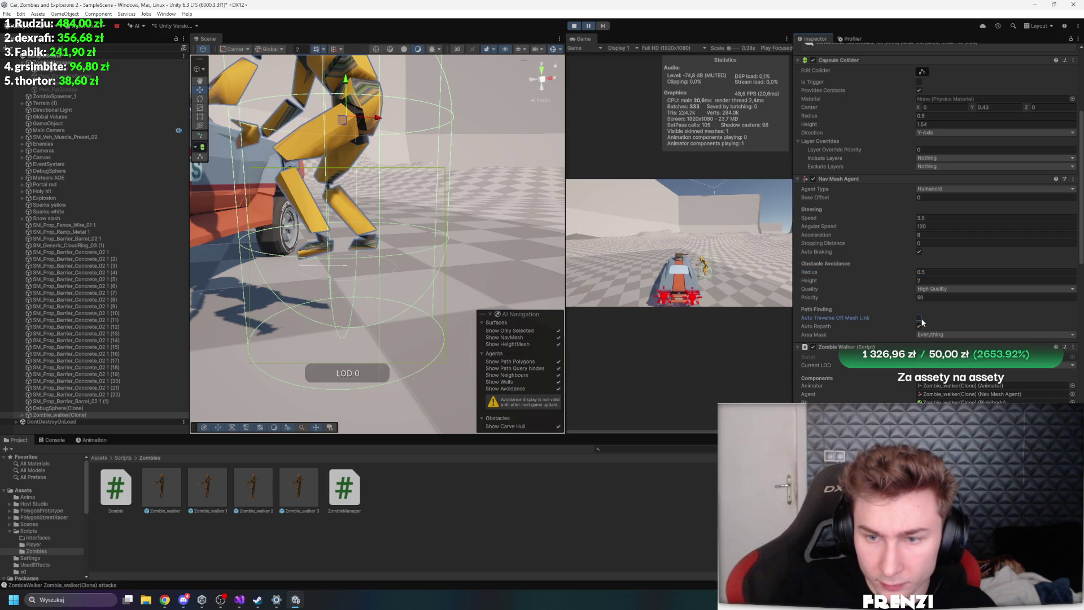
pyautogui.moveTo(443, 252); pyautogui.dragTo(396, 248)
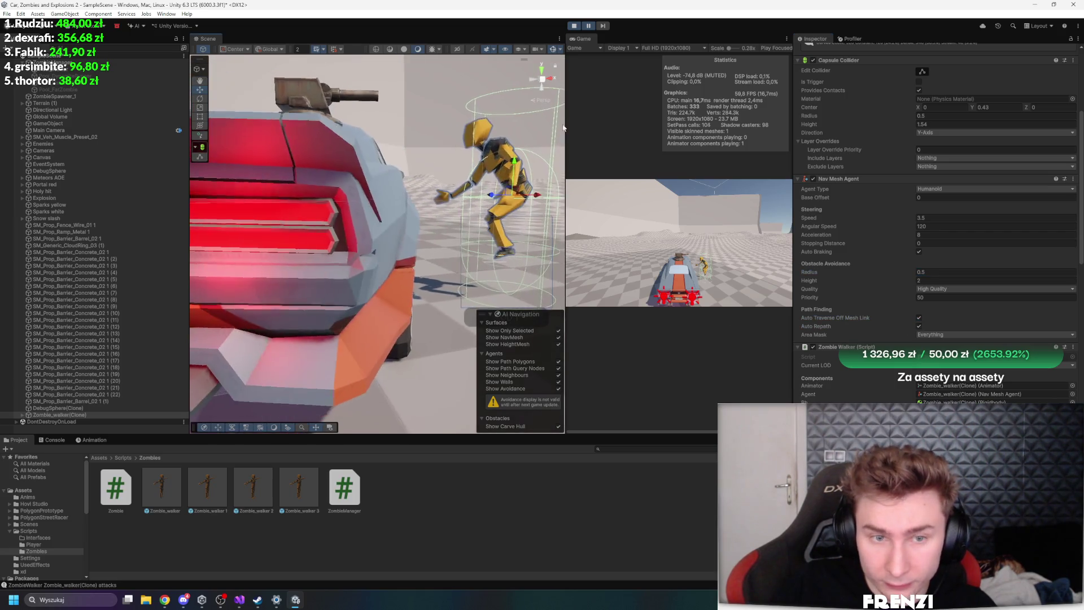
pyautogui.click(589, 25)
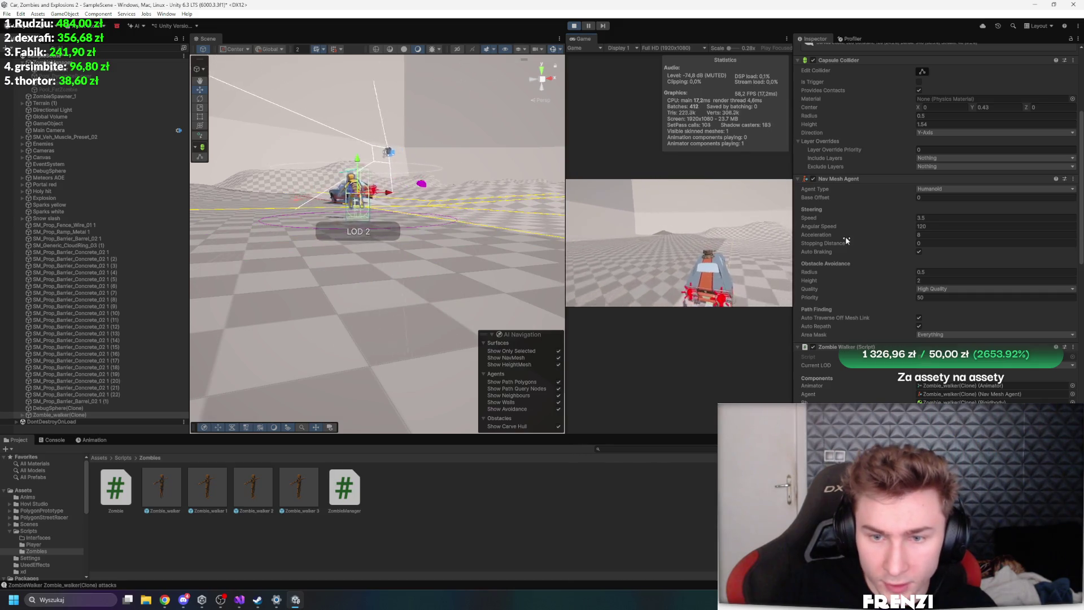
# Pause the game, frame the zombie and raise its Nav Mesh Agent Base Offset to 4.4
pyautogui.click(590, 28)
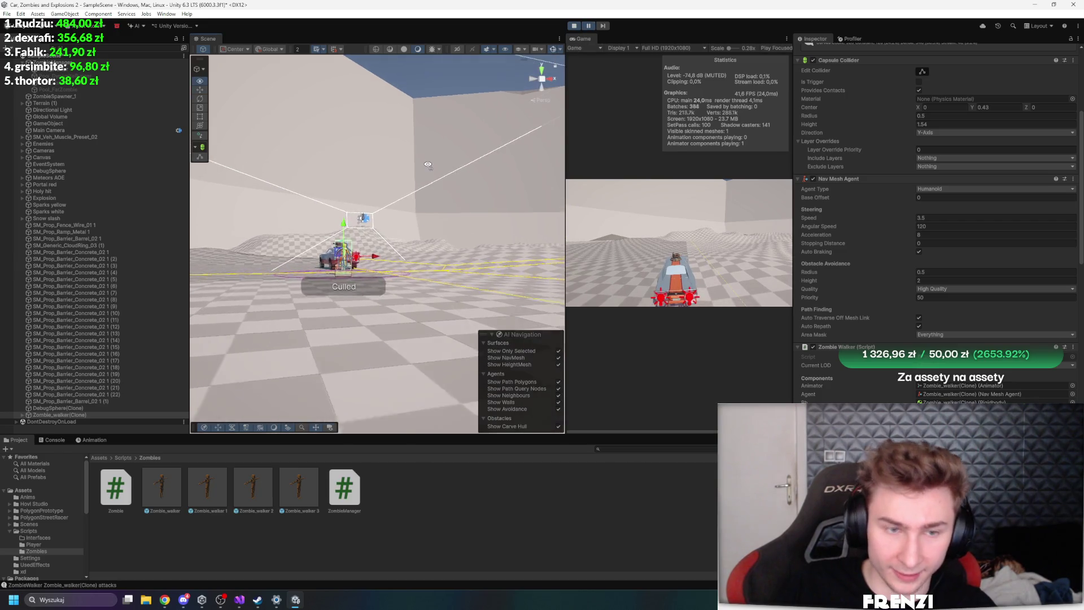
pyautogui.press('f')
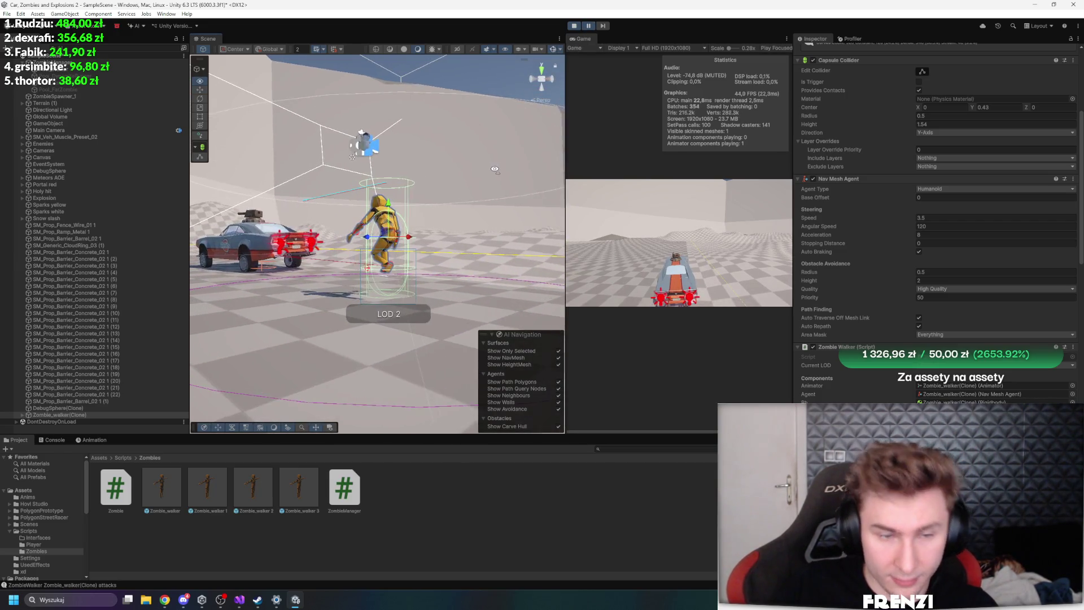
pyautogui.moveTo(495, 170); pyautogui.dragTo(514, 173)
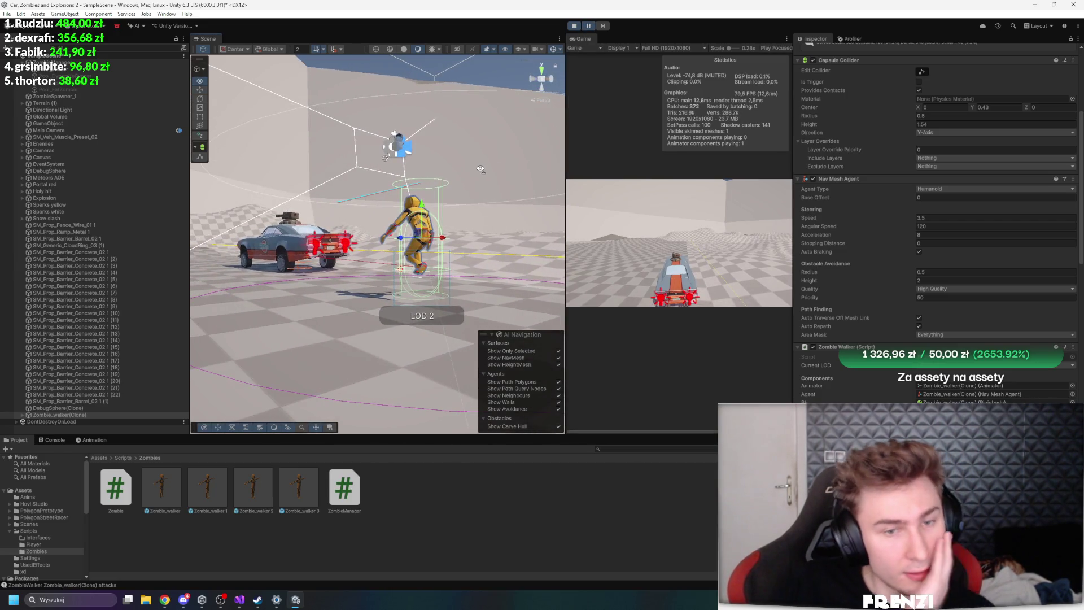
pyautogui.moveTo(819, 197); pyautogui.dragTo(850, 188)
# Step one frame, resume, then pause again to inspect the floating zombie
pyautogui.click(600, 29)
pyautogui.click(589, 25)
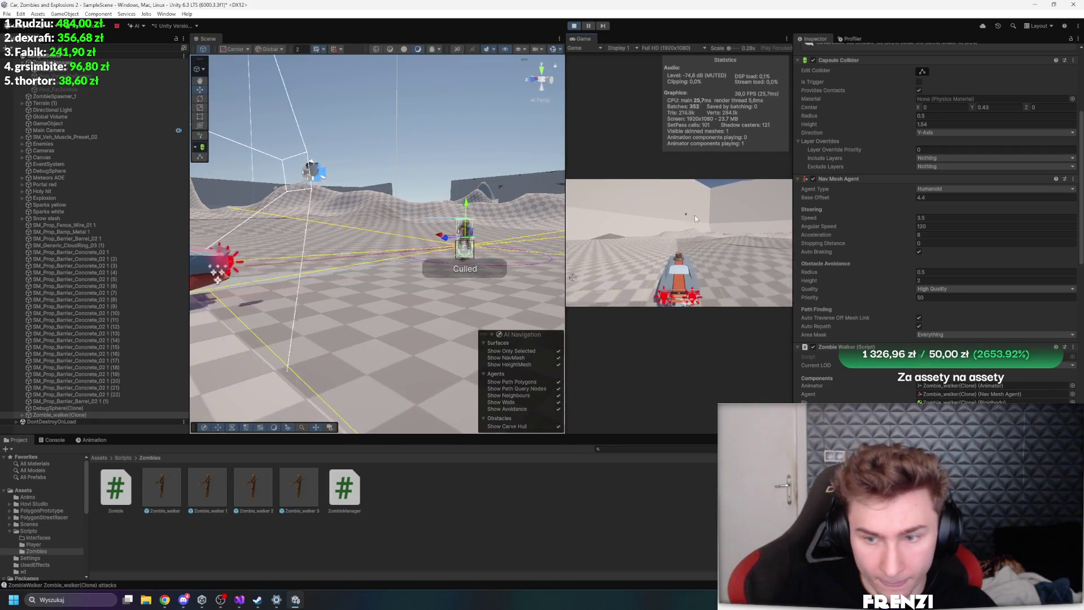
pyautogui.click(588, 26)
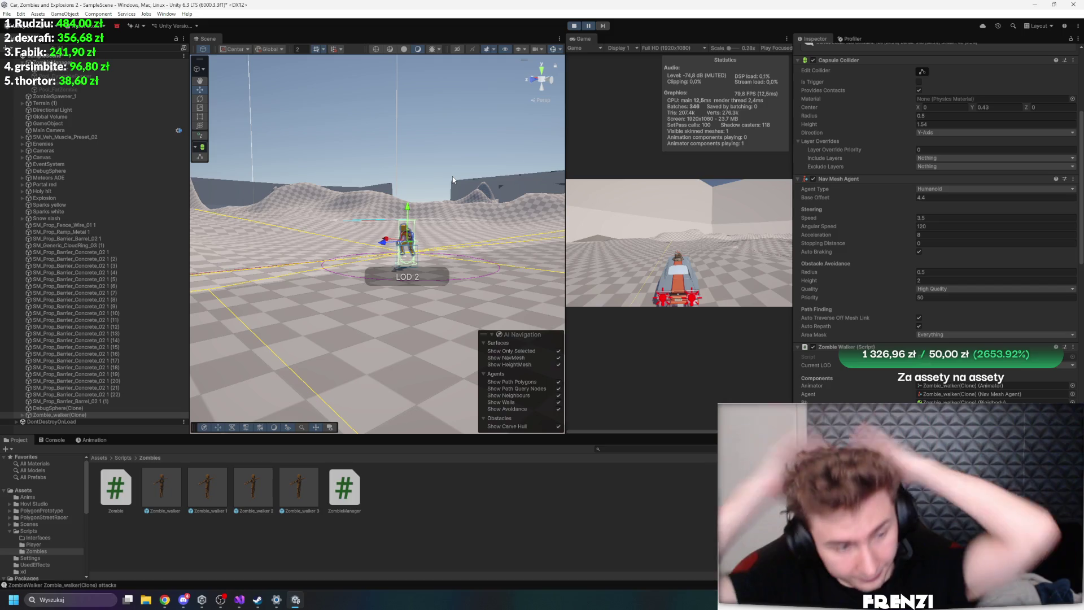
pyautogui.moveTo(430, 130)
pyautogui.keyDown('alt'); pyautogui.mouseDown()
pyautogui.moveTo(408, 126)
pyautogui.moveTo(446, 129)
pyautogui.mouseUp(); pyautogui.keyUp('alt')
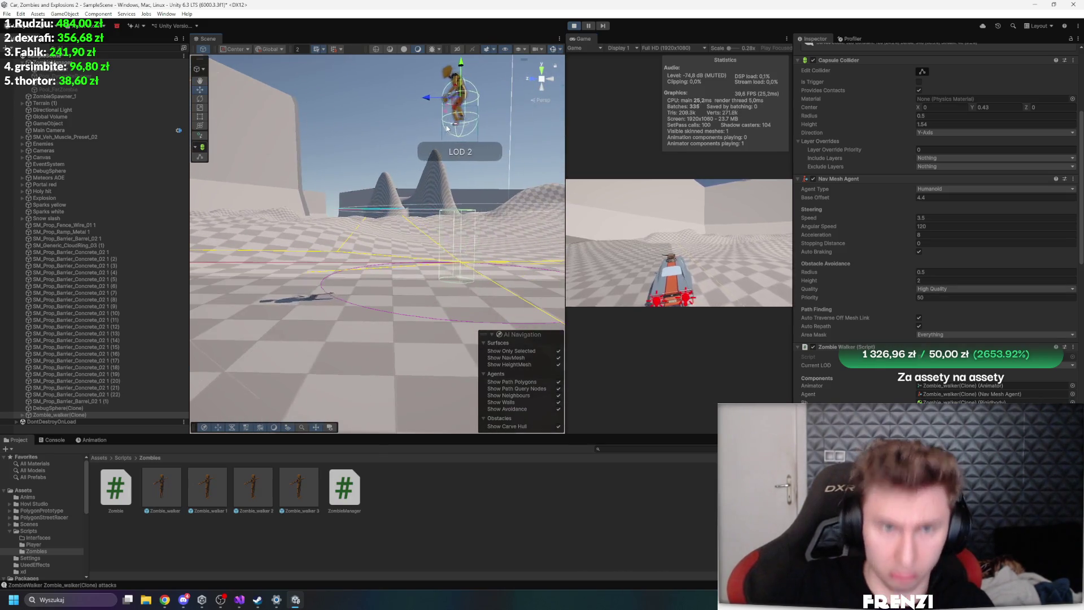
pyautogui.scroll(-5, 900, 273)
# Toggle pause while trying capsule collider centre Y values of 0.7 and 0.67
pyautogui.click(587, 26)
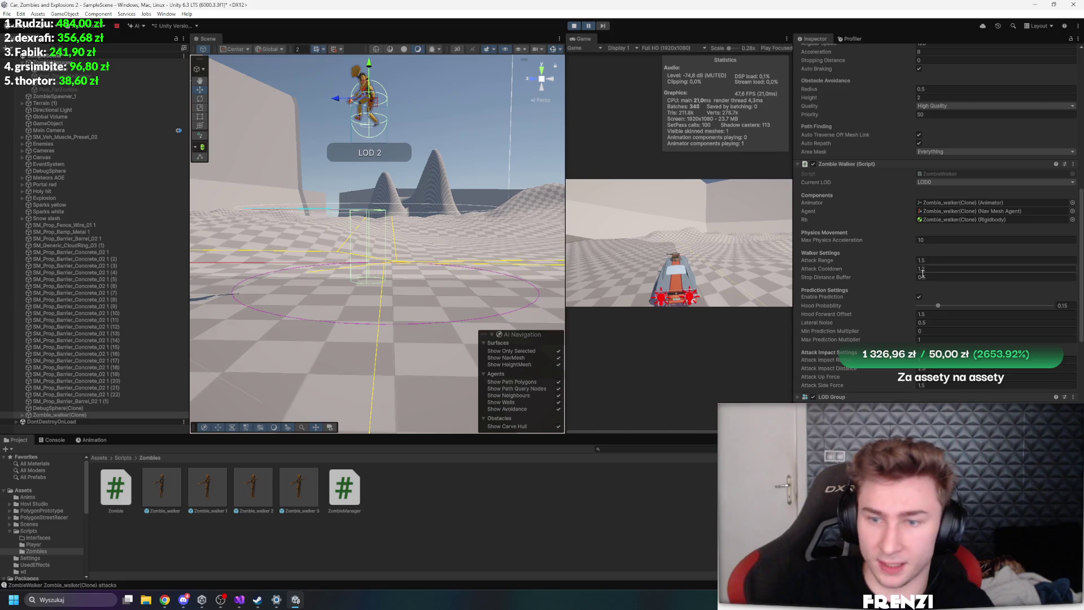
pyautogui.click(588, 26)
pyautogui.keyDown('alt'); pyautogui.moveTo(316, 130); pyautogui.dragTo(256, 124); pyautogui.keyUp('alt')
pyautogui.scroll(5, 876, 212)
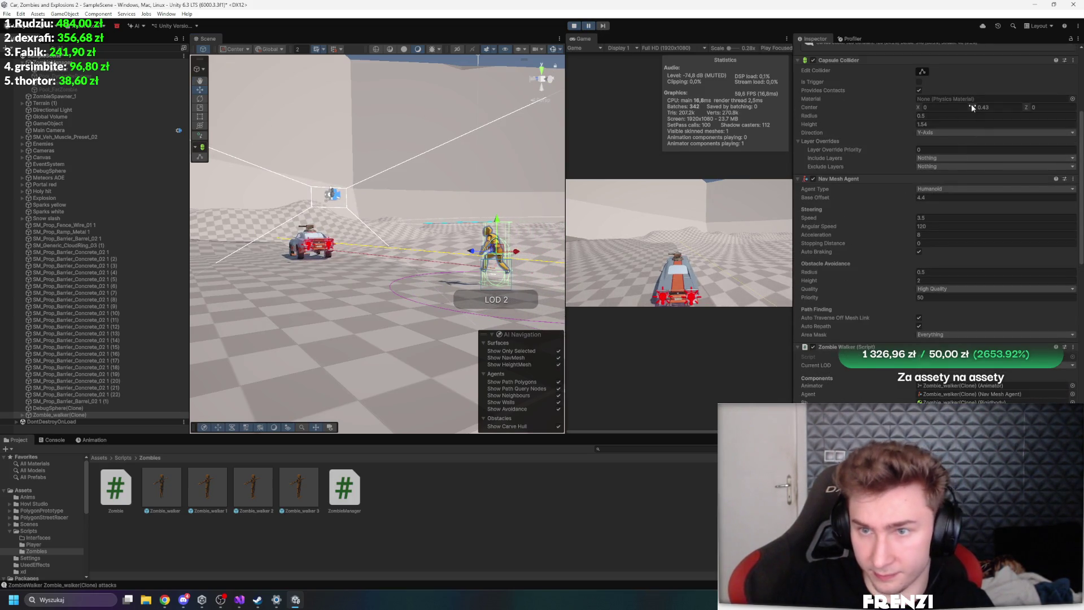
pyautogui.click(605, 26)
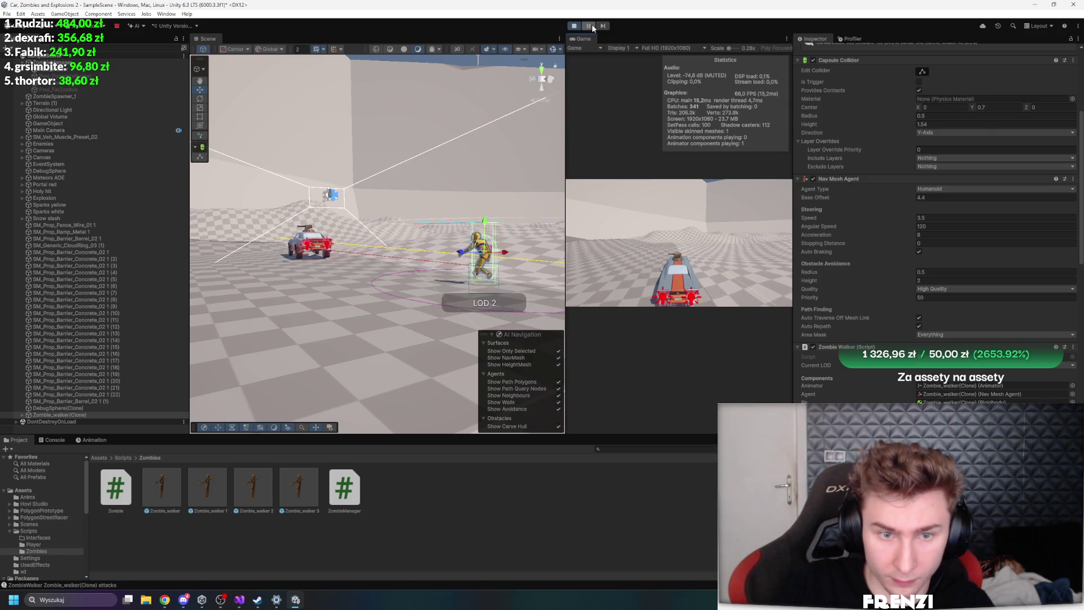
pyautogui.click(592, 25)
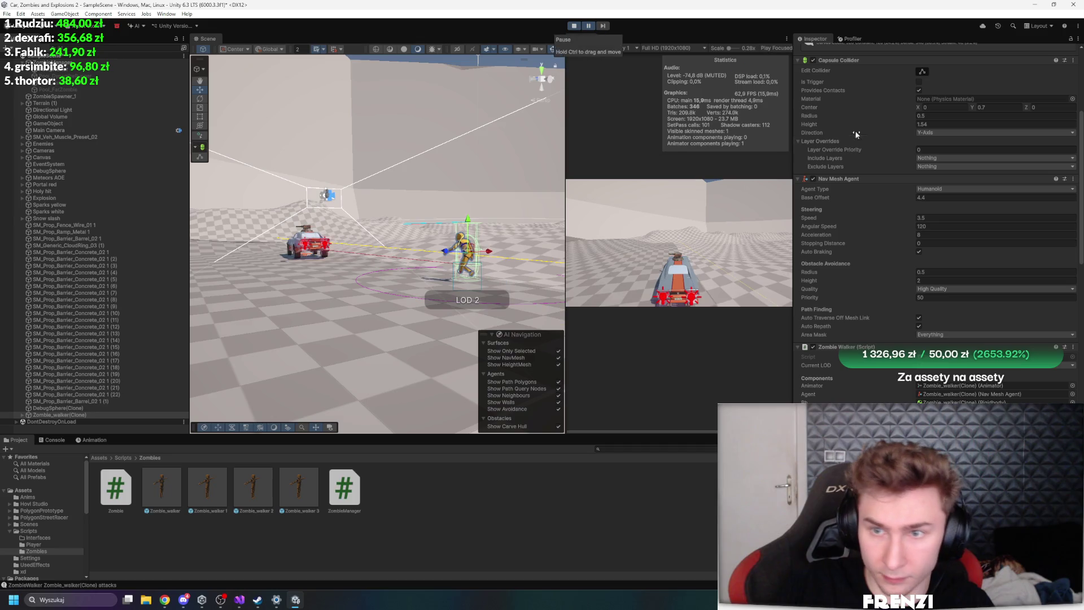
pyautogui.click(978, 106)
pyautogui.write('0.87')
pyautogui.click(590, 25)
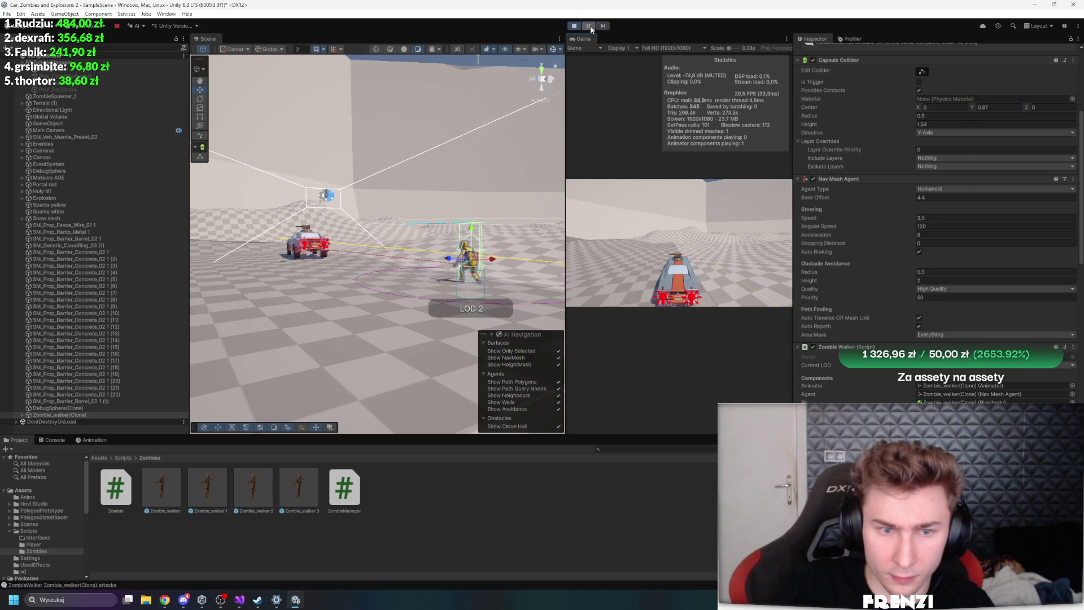
pyautogui.click(590, 26)
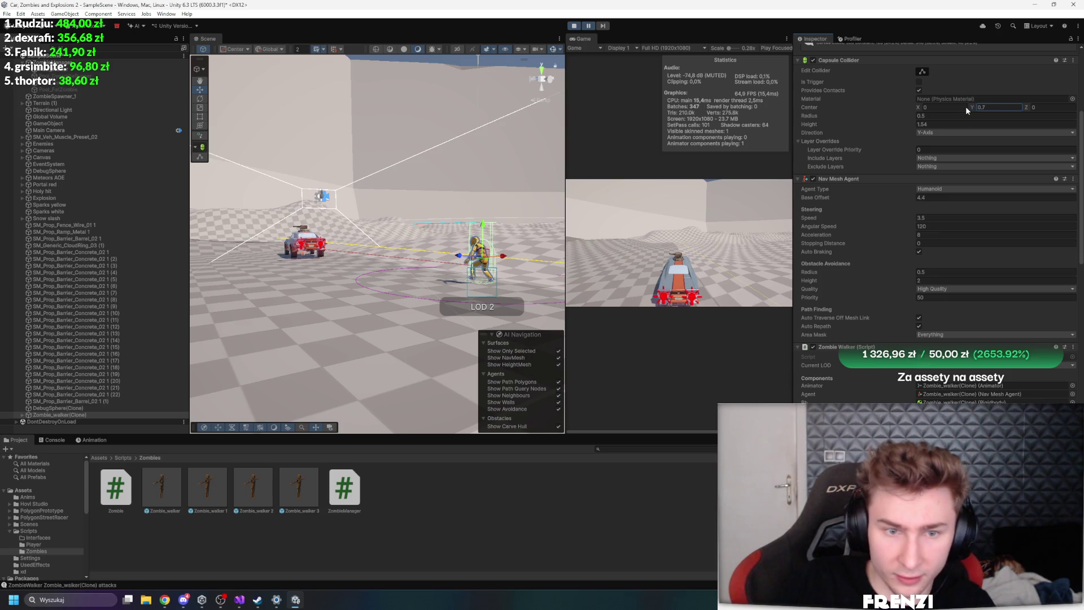
pyautogui.click(589, 26)
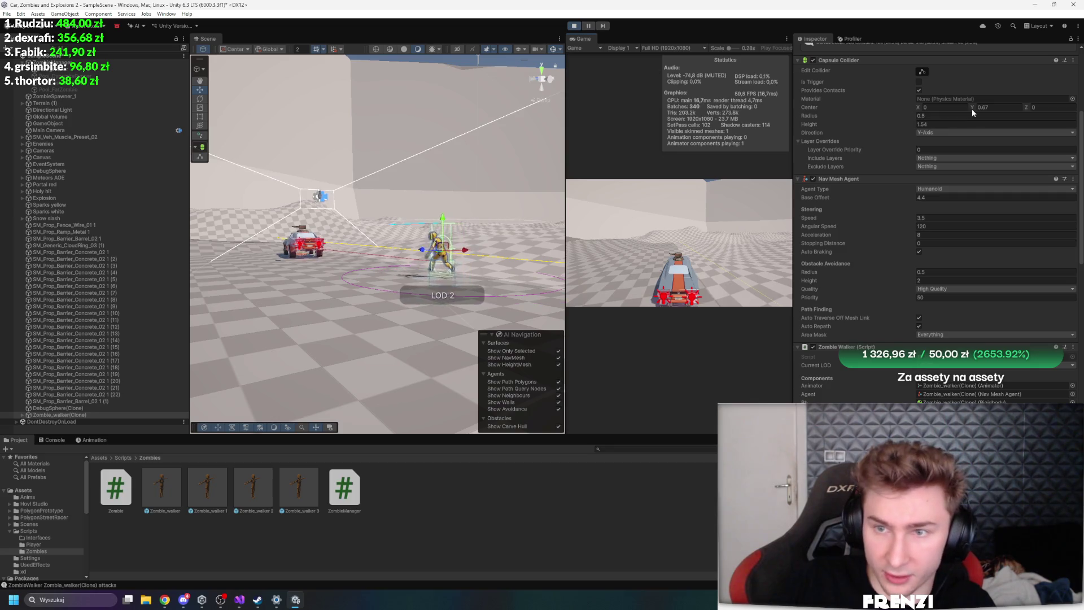
# Lower the collider centre Y toward 0 and reset the collider height to 2
pyautogui.moveTo(972, 109); pyautogui.dragTo(958, 106)
pyautogui.click(589, 25)
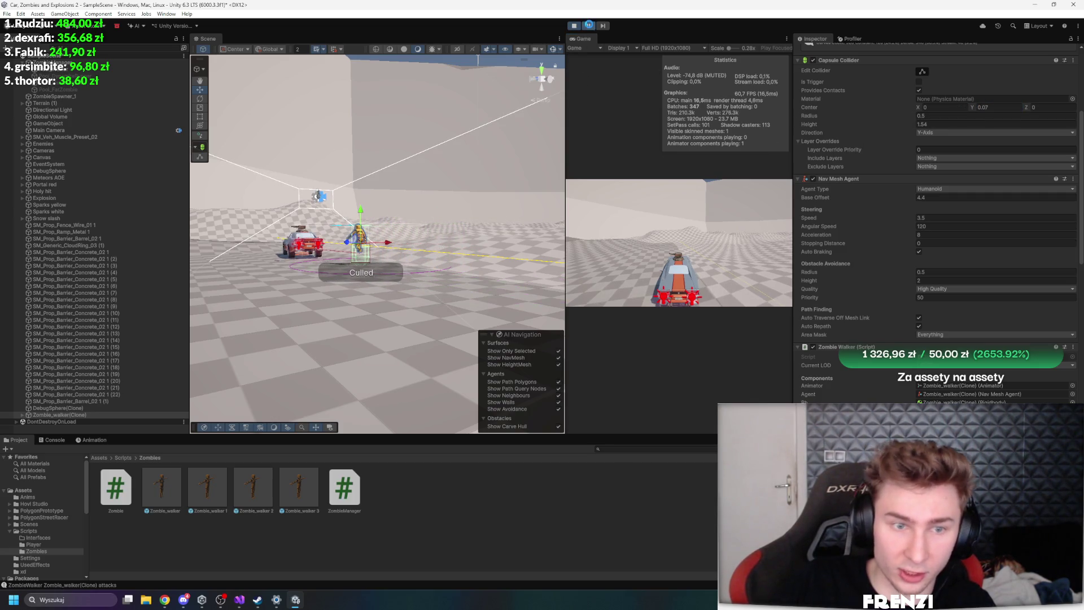
pyautogui.moveTo(445, 156); pyautogui.dragTo(508, 165)
pyautogui.moveTo(835, 124)
pyautogui.mouseDown()
pyautogui.moveTo(816, 126)
pyautogui.moveTo(845, 123)
pyautogui.mouseUp()
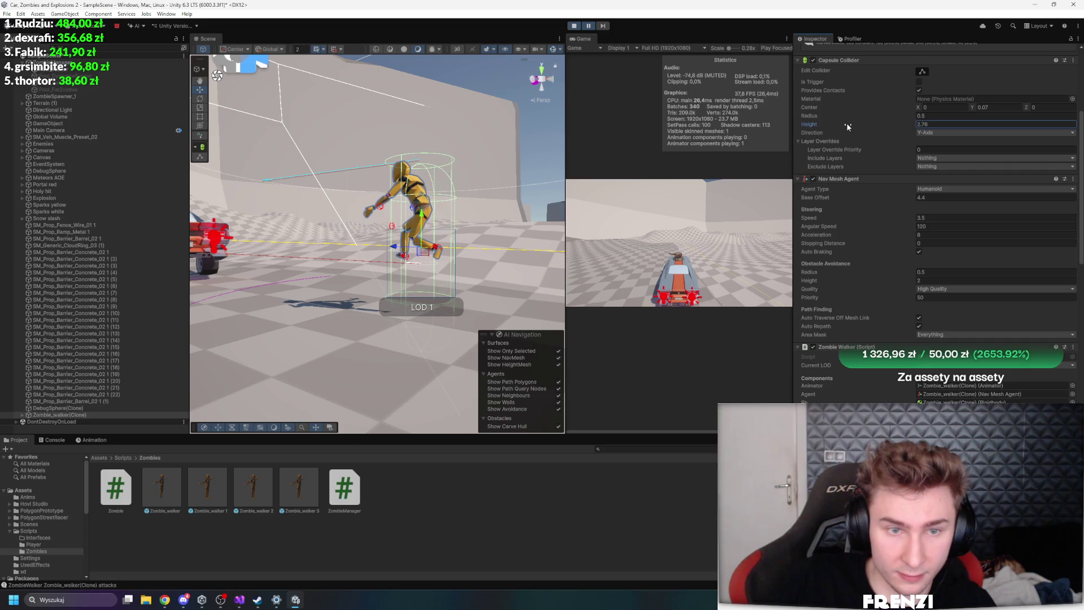
pyautogui.click(948, 125)
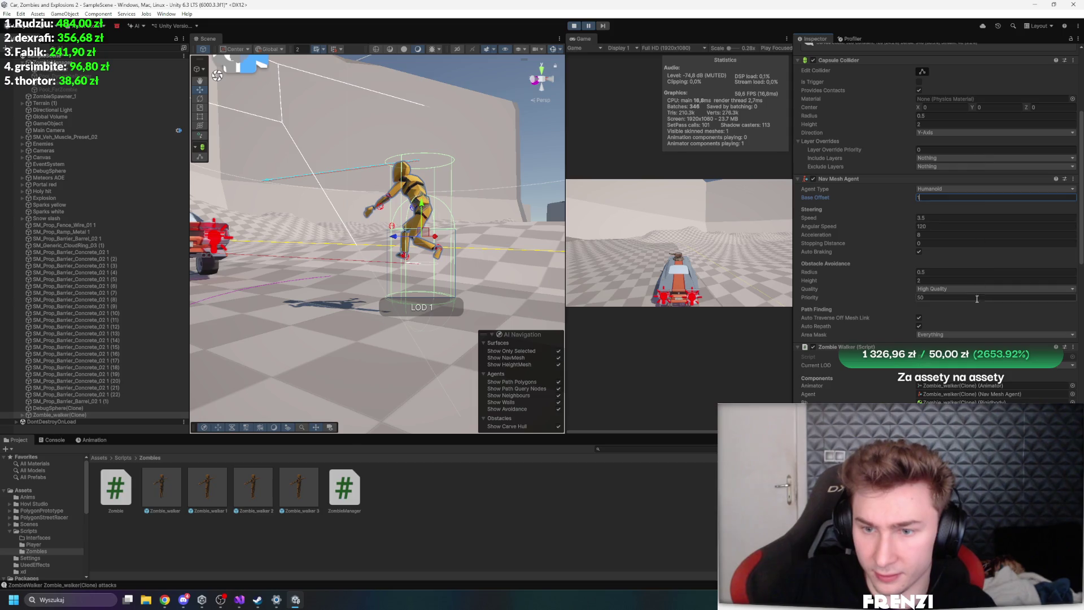
# Resume the game and set the Nav Mesh Agent Base Offset back to 0
pyautogui.click(594, 26)
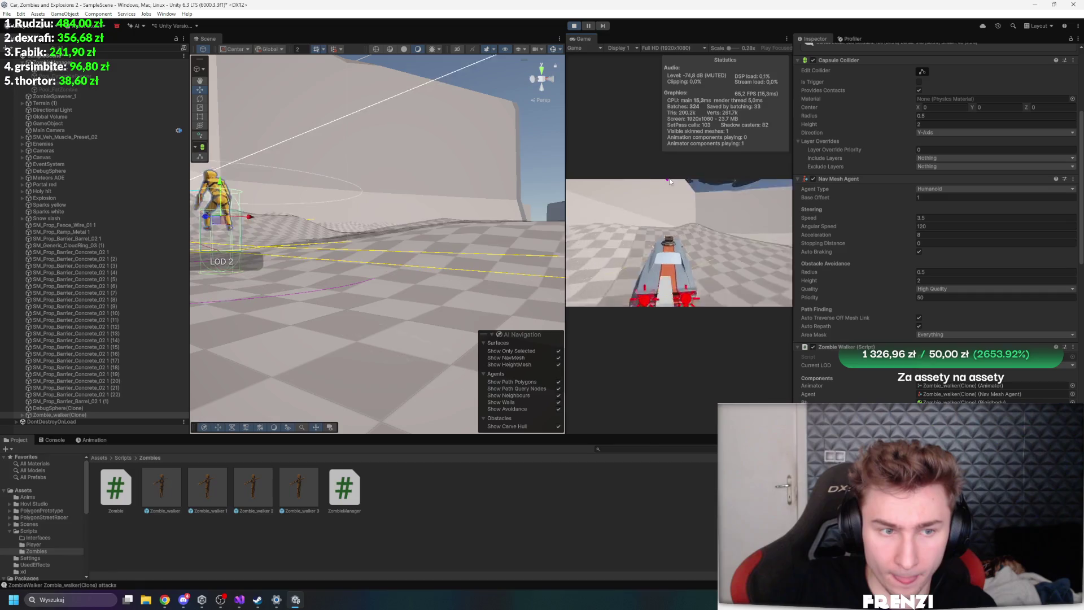
pyautogui.click(941, 197)
pyautogui.write('0')
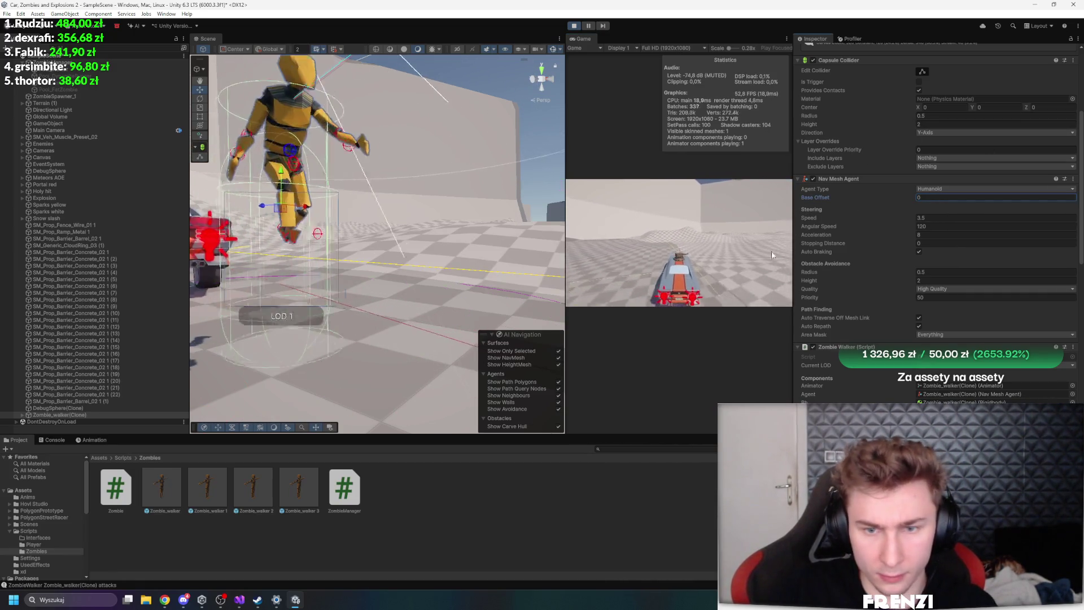
pyautogui.click(772, 250)
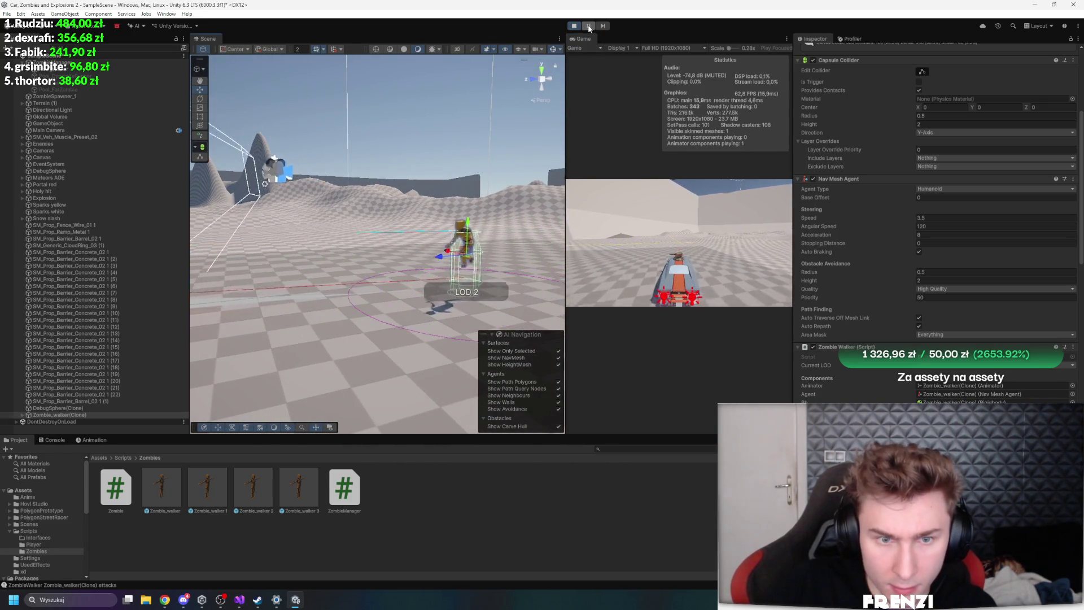
# Pause, frame Zombie_walker(Clone) and orbit the Scene view around it while it runs
pyautogui.click(588, 27)
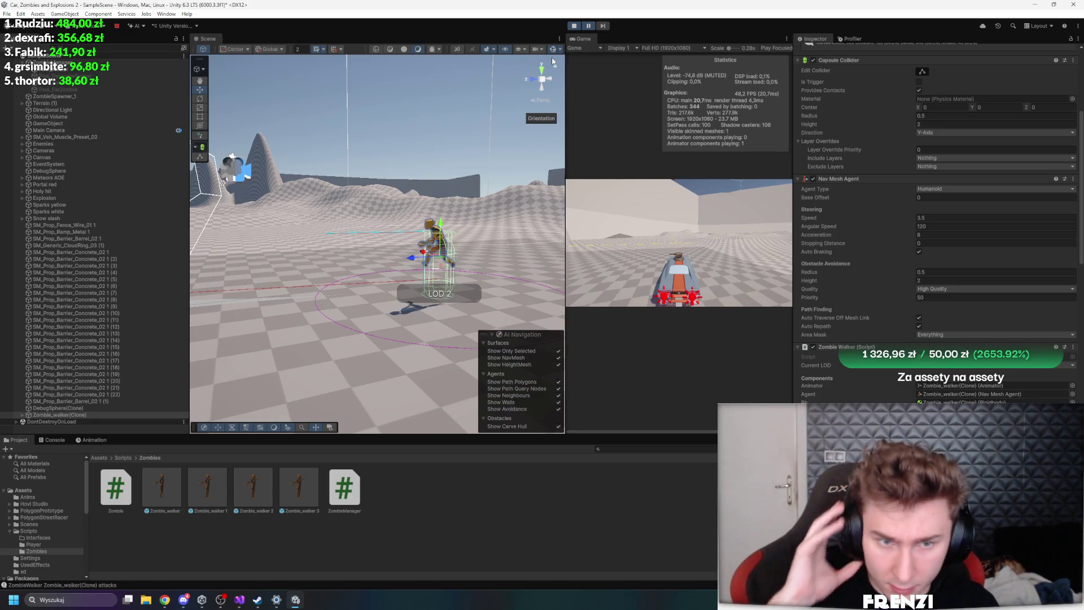
pyautogui.scroll(-5, 966, 249)
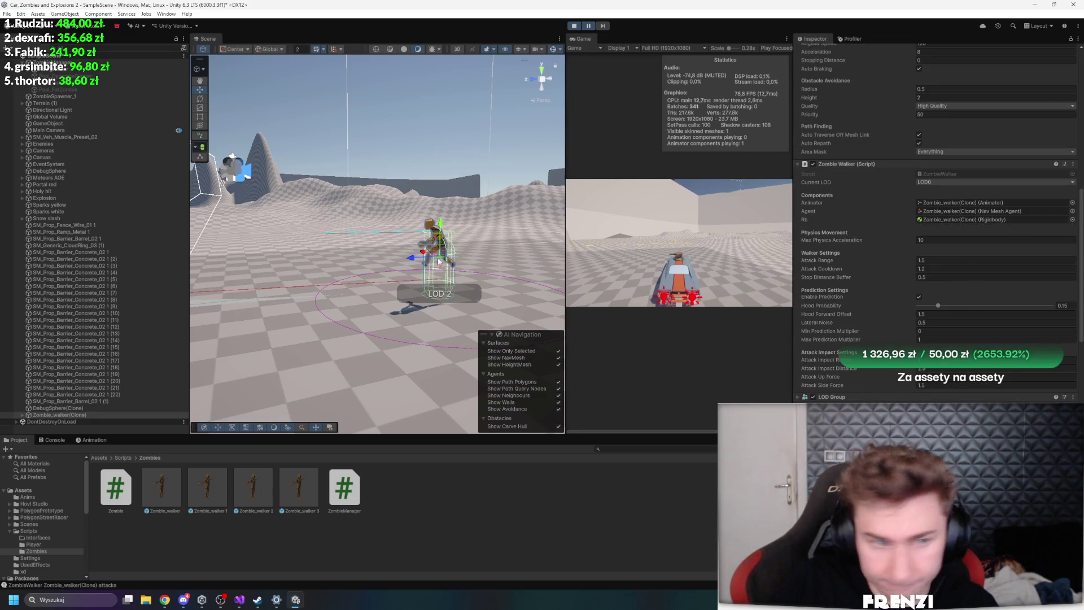
pyautogui.press('f')
pyautogui.moveTo(339, 282)
pyautogui.mouseDown()
pyautogui.moveTo(368, 296)
pyautogui.moveTo(372, 269)
pyautogui.mouseUp()
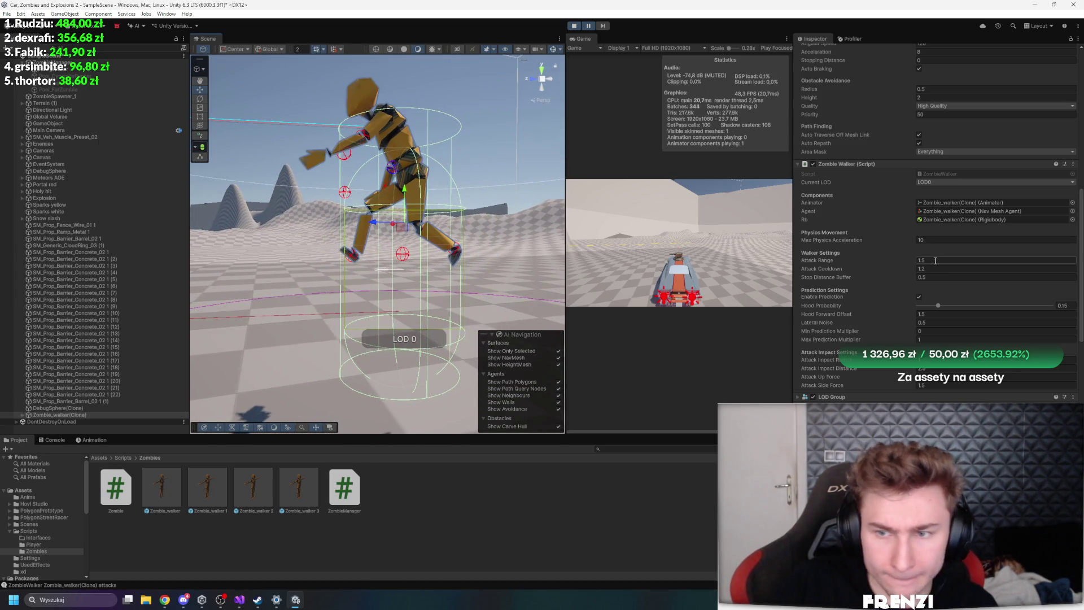
pyautogui.scroll(7, 937, 261)
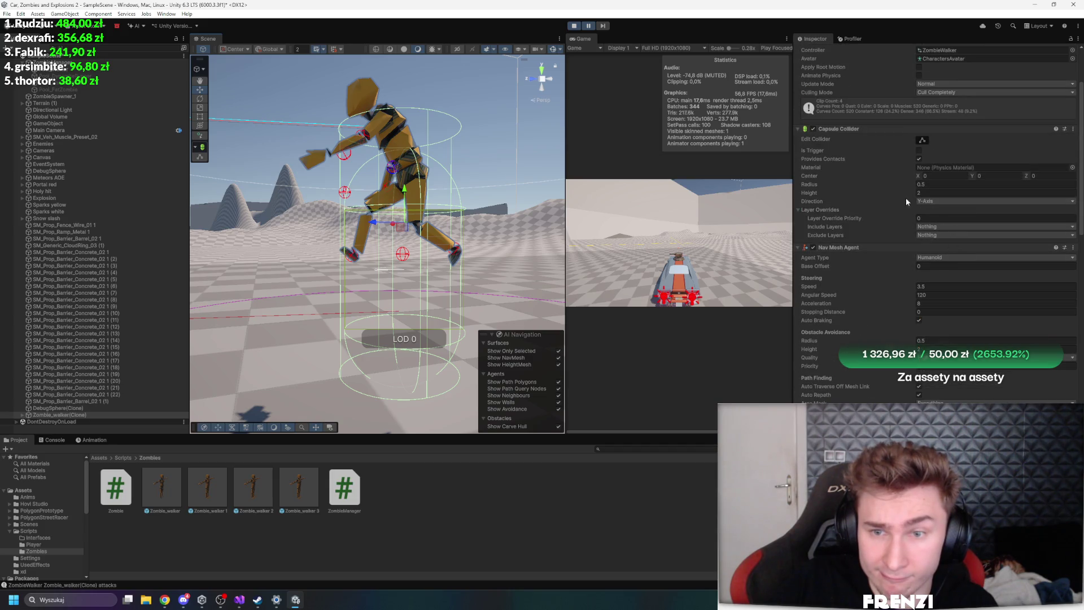
pyautogui.scroll(2, 864, 241)
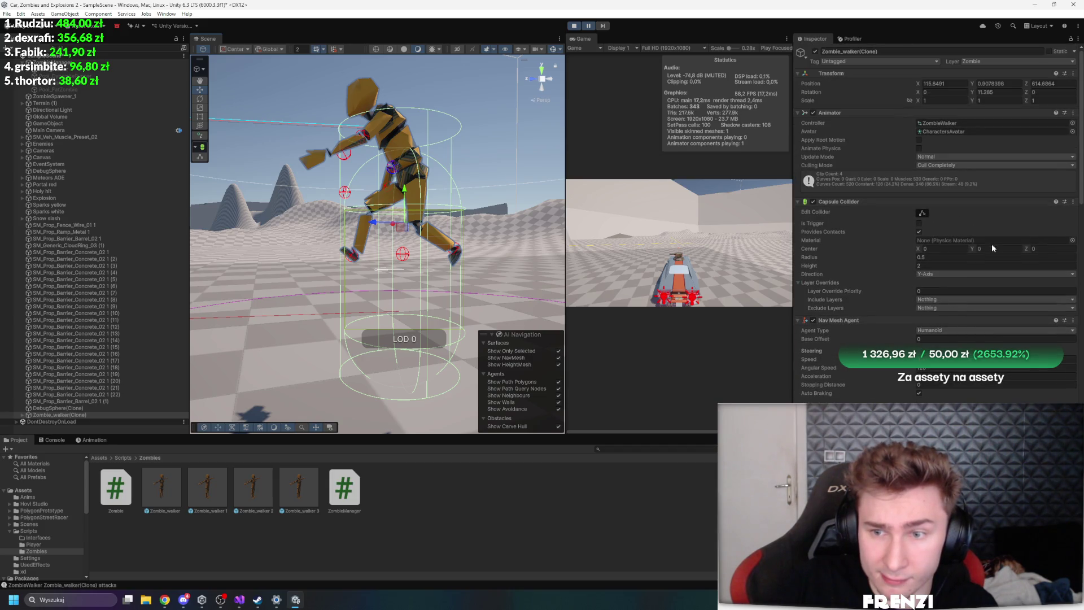
pyautogui.scroll(-4, 861, 258)
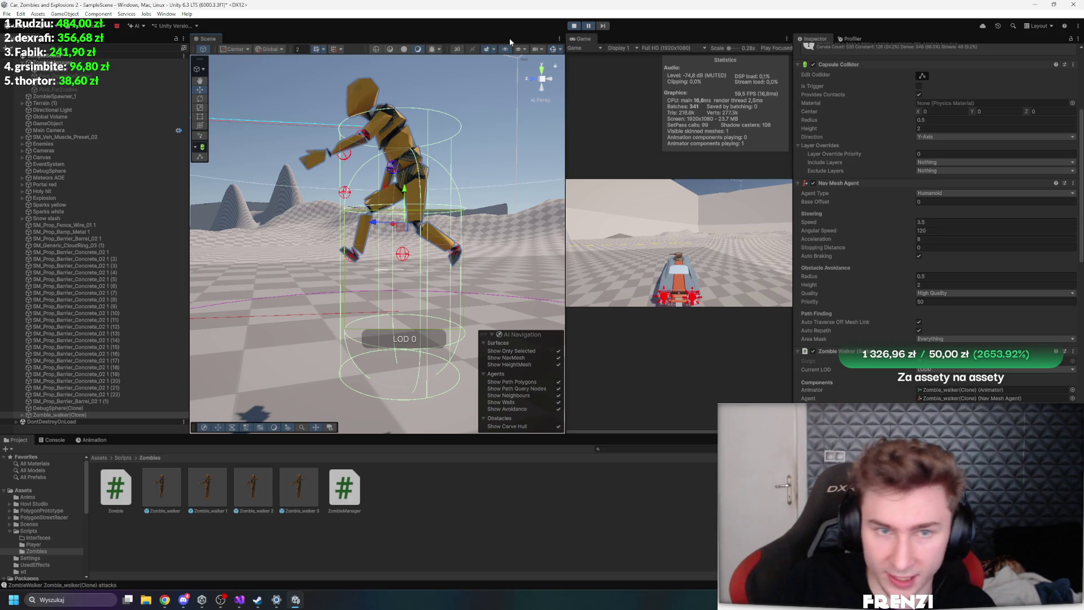
pyautogui.click(587, 26)
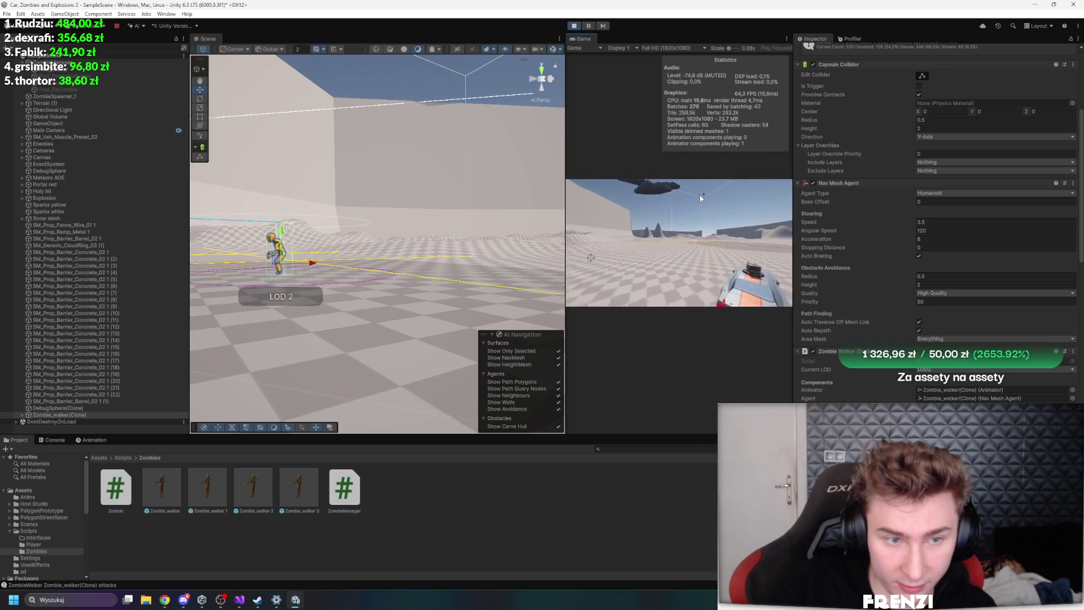
pyautogui.moveTo(559, 226)
pyautogui.mouseDown()
pyautogui.moveTo(474, 237)
pyautogui.moveTo(553, 246)
pyautogui.mouseUp()
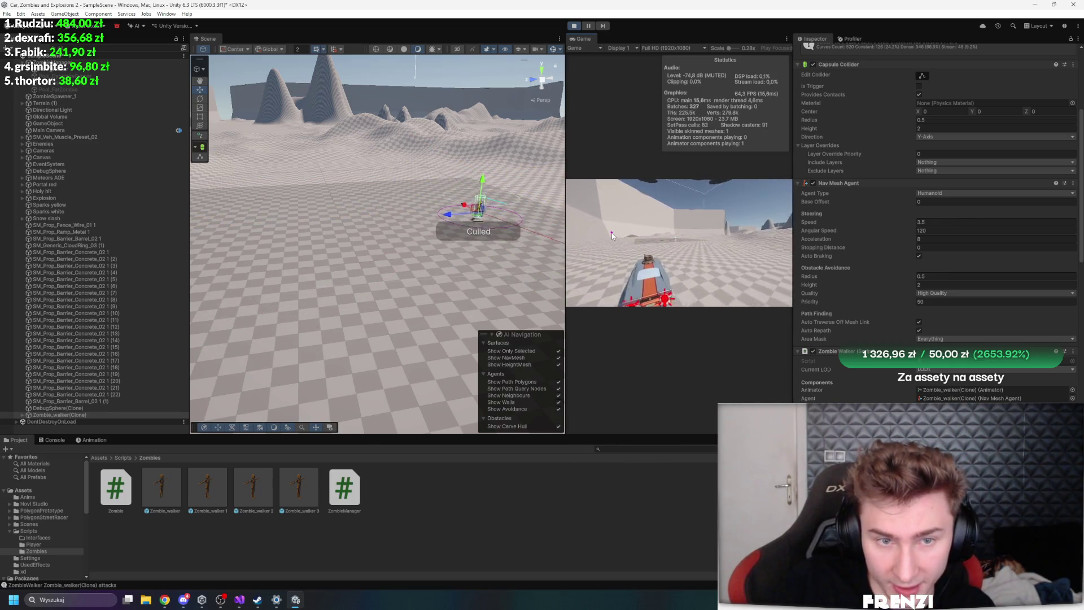
pyautogui.moveTo(427, 228)
pyautogui.mouseDown()
pyautogui.moveTo(544, 212)
pyautogui.moveTo(552, 195)
pyautogui.mouseUp()
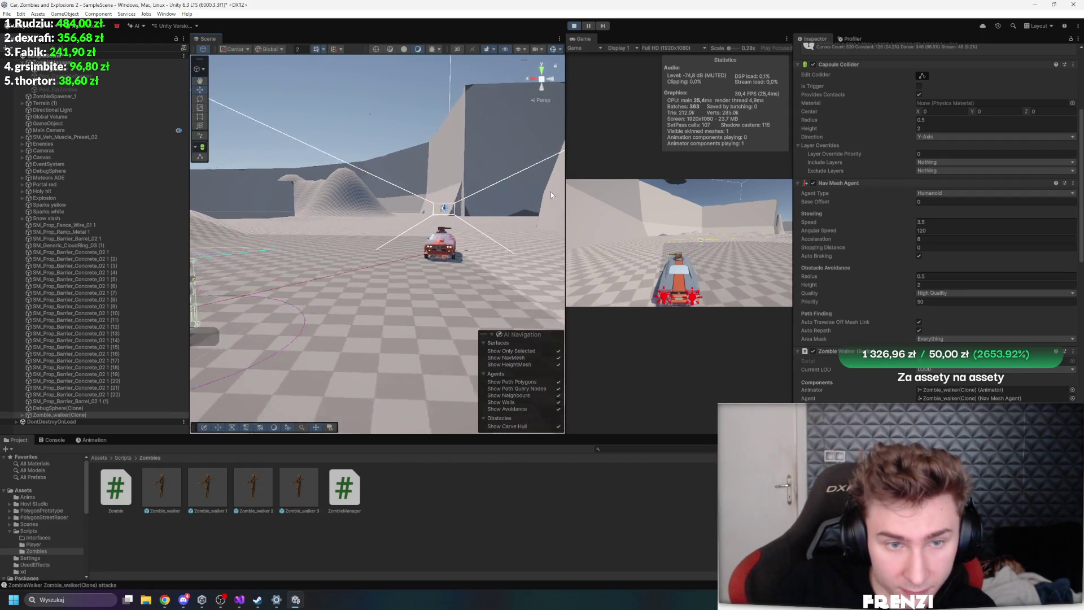
# Pause again and untick Auto Braking on the zombie's Nav Mesh Agent
pyautogui.click(589, 26)
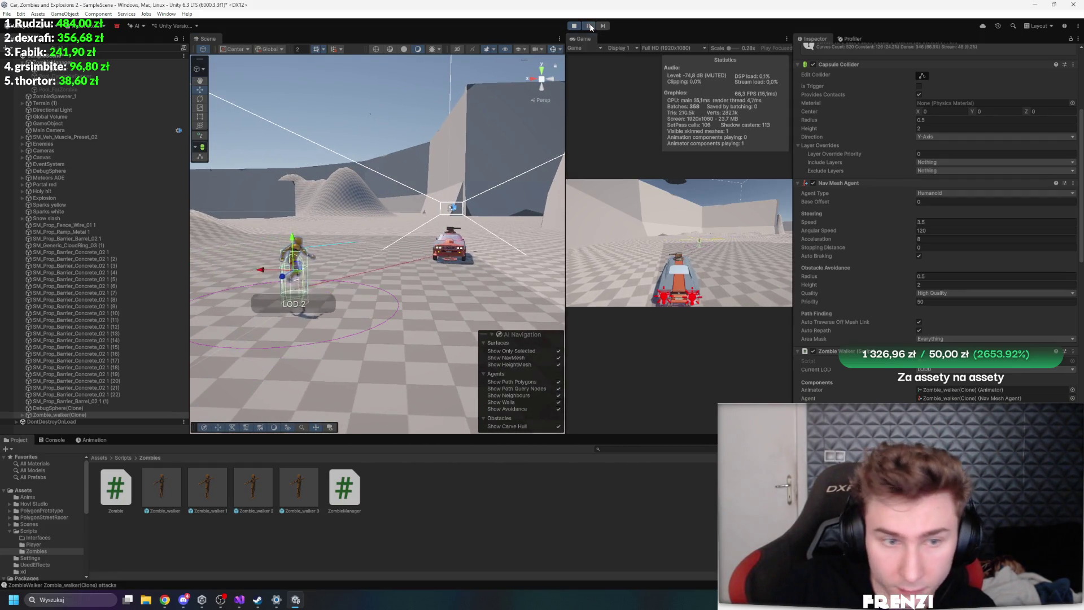
pyautogui.moveTo(465, 182); pyautogui.dragTo(444, 188)
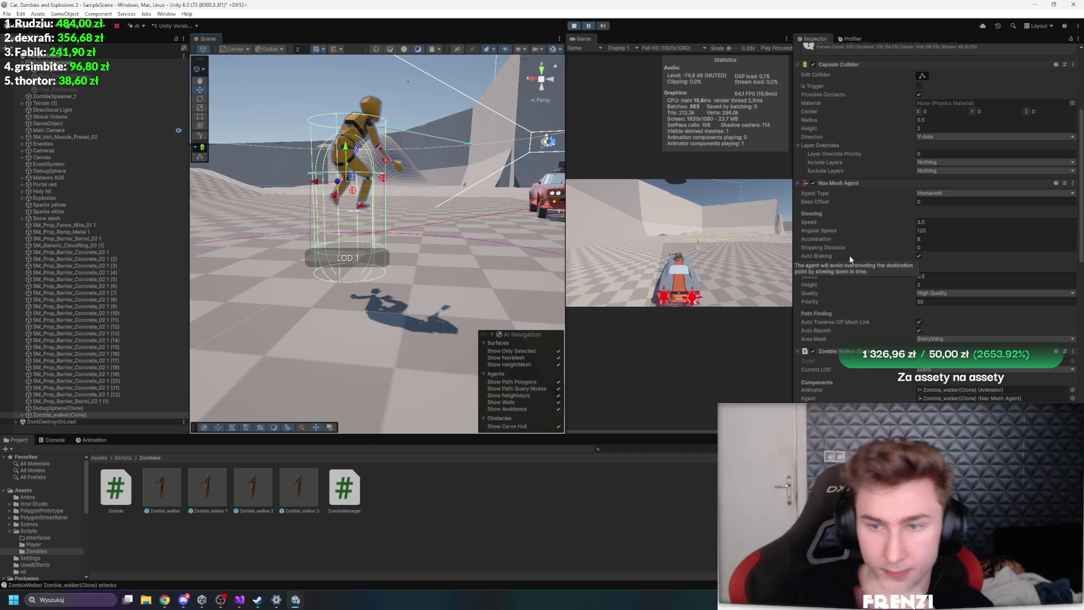
pyautogui.click(918, 257)
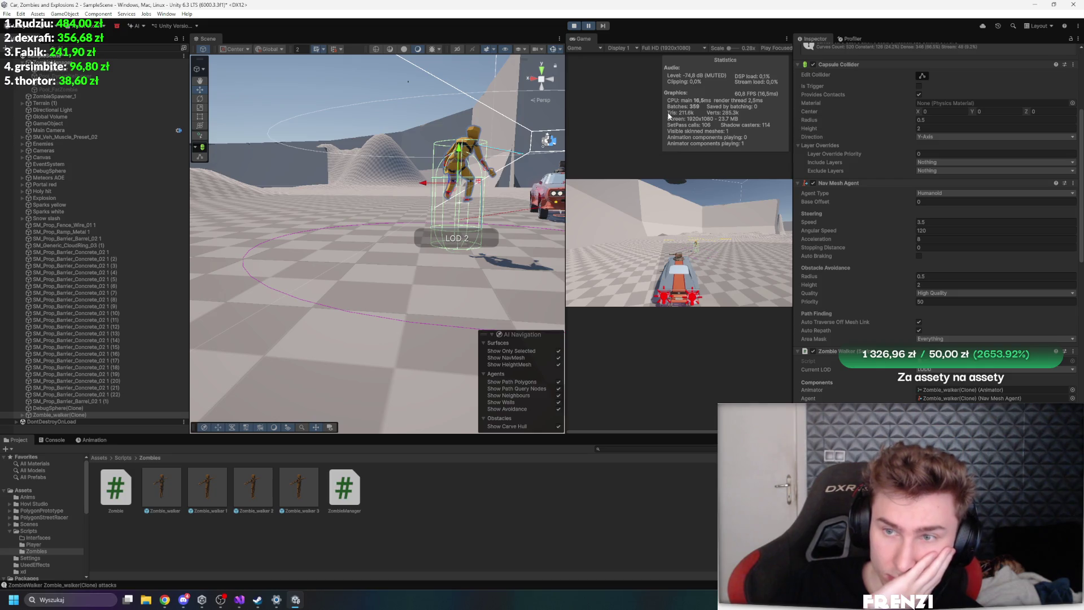
pyautogui.scroll(5, 916, 221)
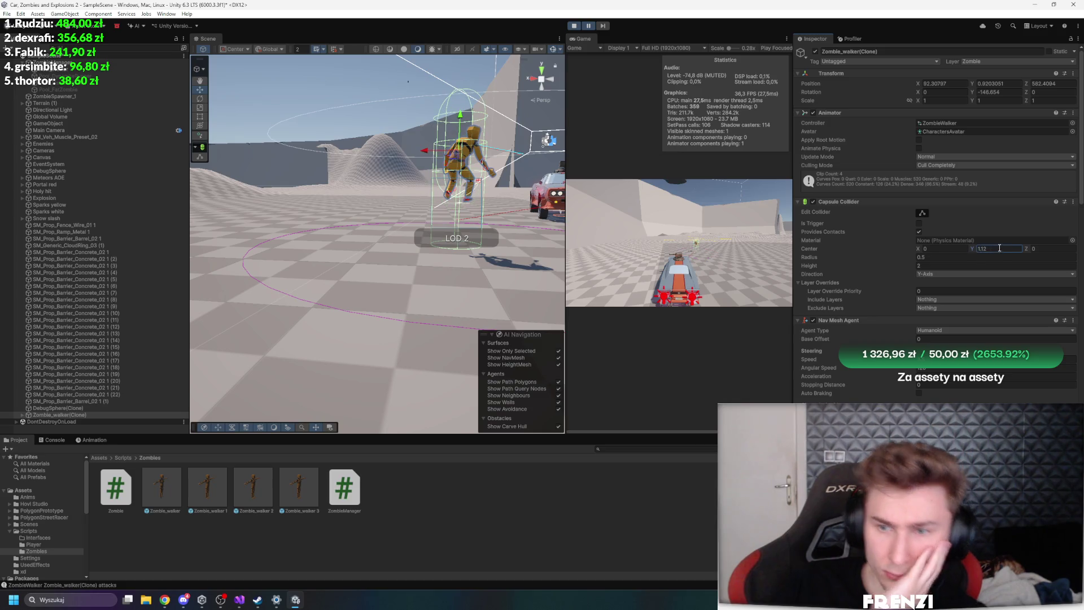
# Set capsule collider centre Y to 1.12, tick Is Trigger, and stop play mode
pyautogui.write('1.12')
pyautogui.press('Return')
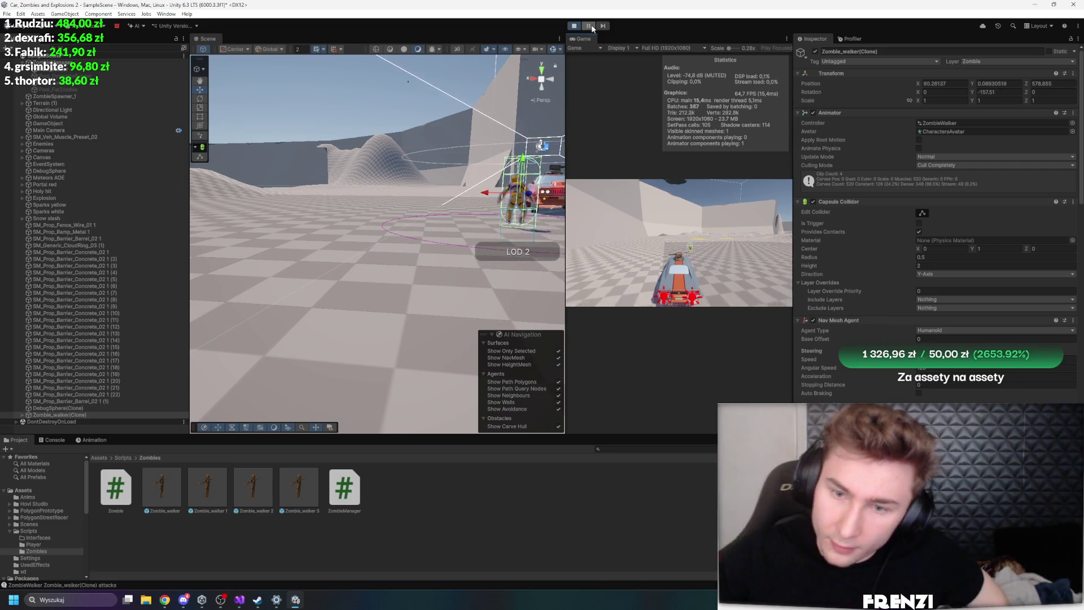
pyautogui.scroll(-4, 982, 180)
pyautogui.click(919, 109)
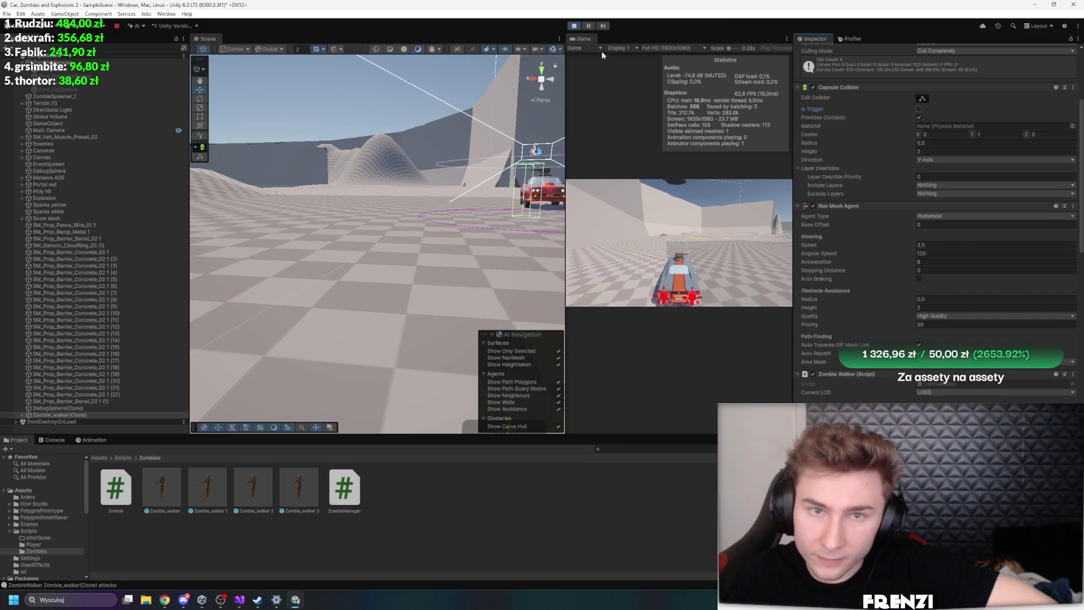
pyautogui.click(574, 27)
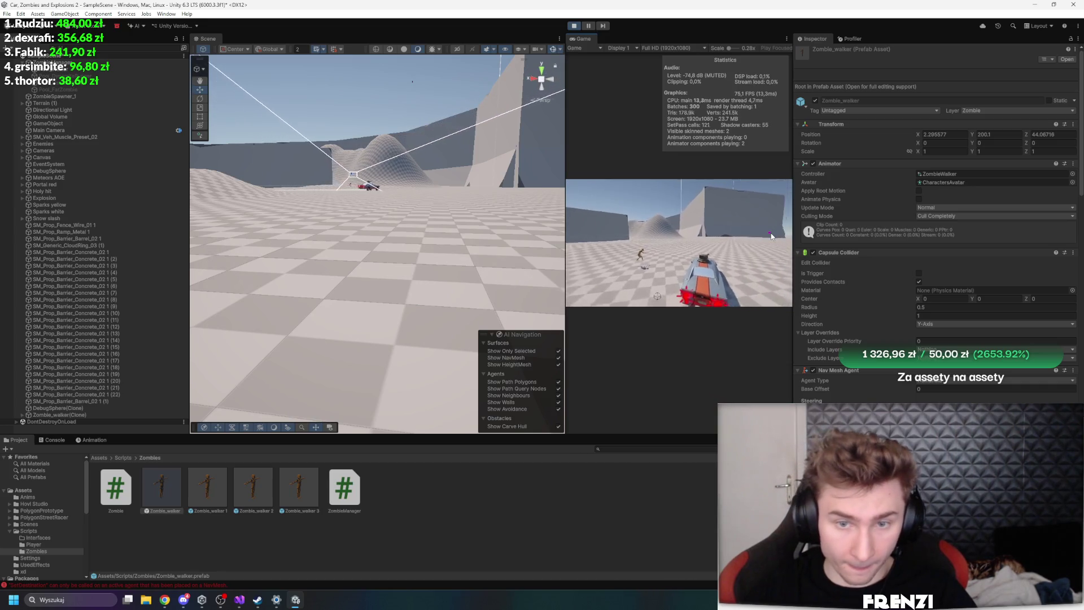
# Pause, select Zombie_walker(Clone) in the Hierarchy and untick its Nav Mesh Agent Auto Braking
pyautogui.click(589, 25)
pyautogui.moveTo(429, 170); pyautogui.dragTo(455, 147)
pyautogui.scroll(10, 455, 147)
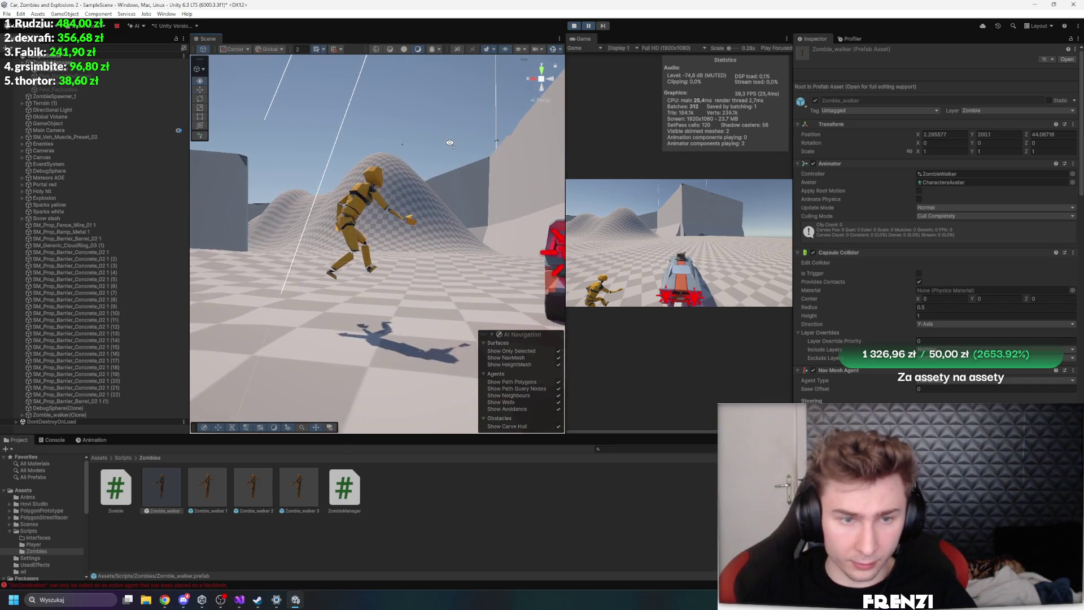
pyautogui.click(380, 188)
pyautogui.scroll(-1, 102, 370)
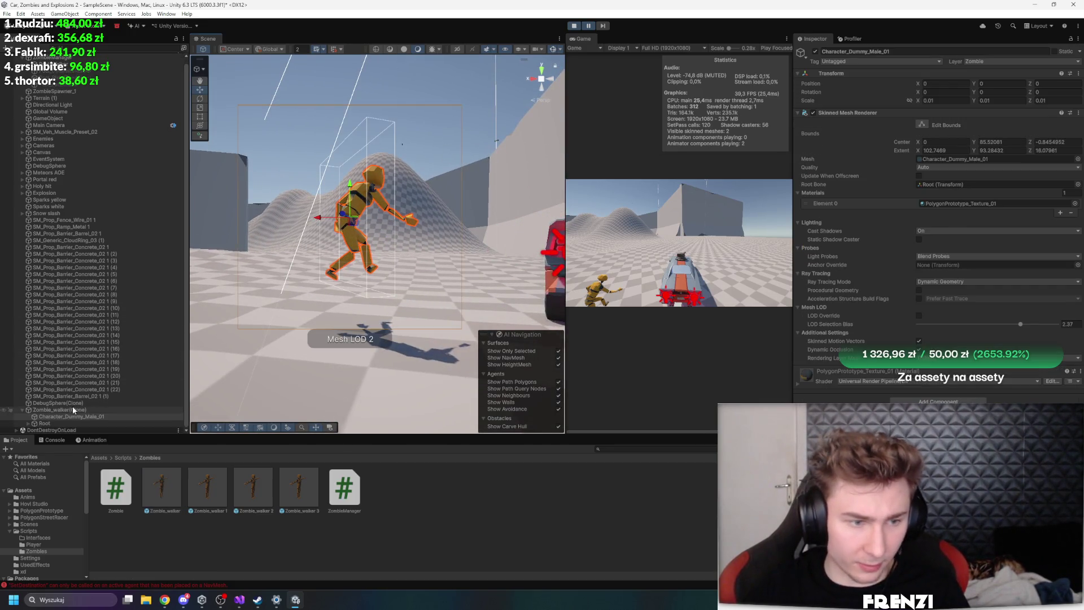
pyautogui.click(74, 411)
pyautogui.scroll(-5, 911, 268)
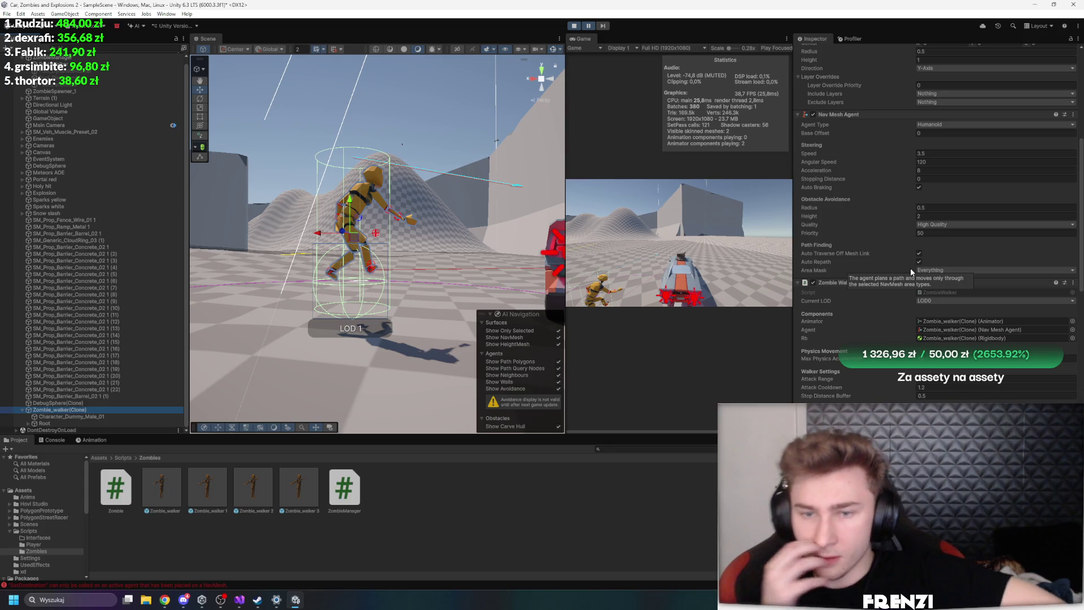
pyautogui.click(918, 188)
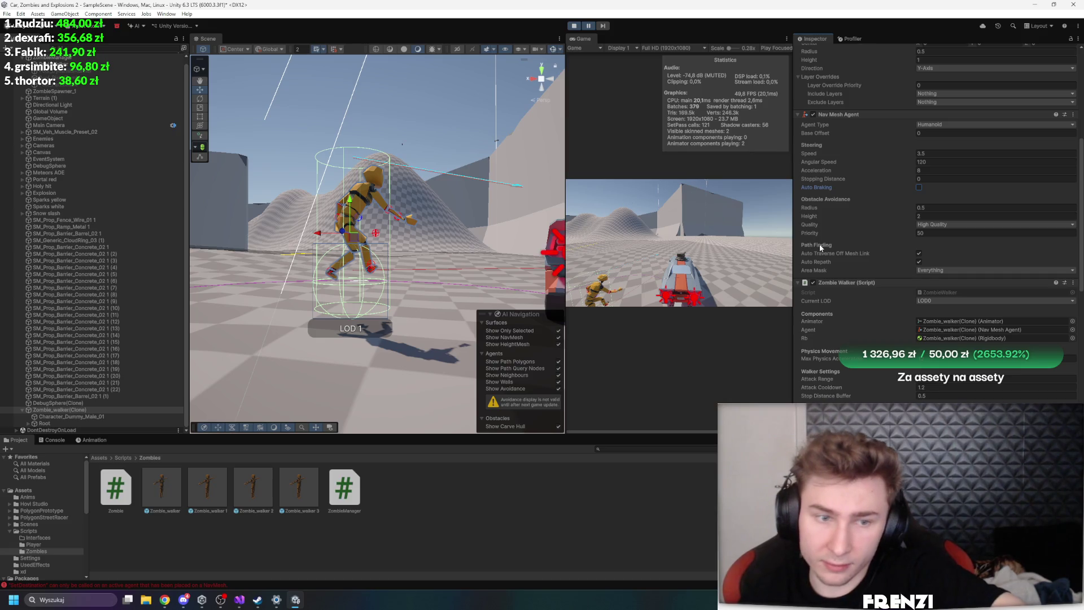
pyautogui.scroll(3, 930, 238)
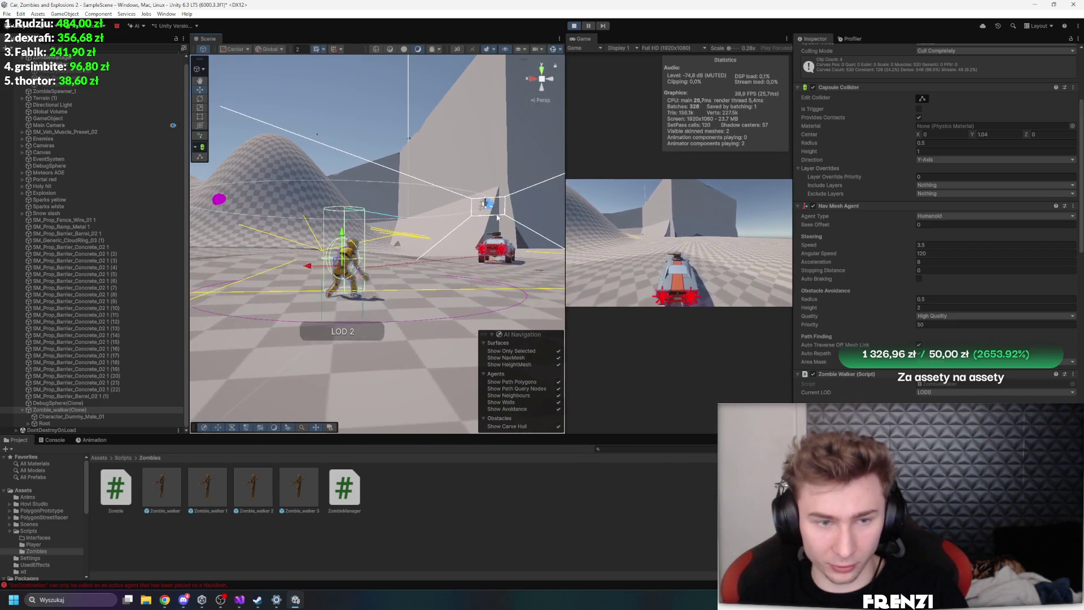
# Disable the zombie's navigation agent and give it several new destination points
pyautogui.click(813, 206)
pyautogui.moveTo(395, 169)
pyautogui.mouseDown()
pyautogui.moveTo(381, 166)
pyautogui.moveTo(396, 201)
pyautogui.moveTo(615, 228)
pyautogui.mouseUp()
pyautogui.press('f')
pyautogui.click(719, 257)
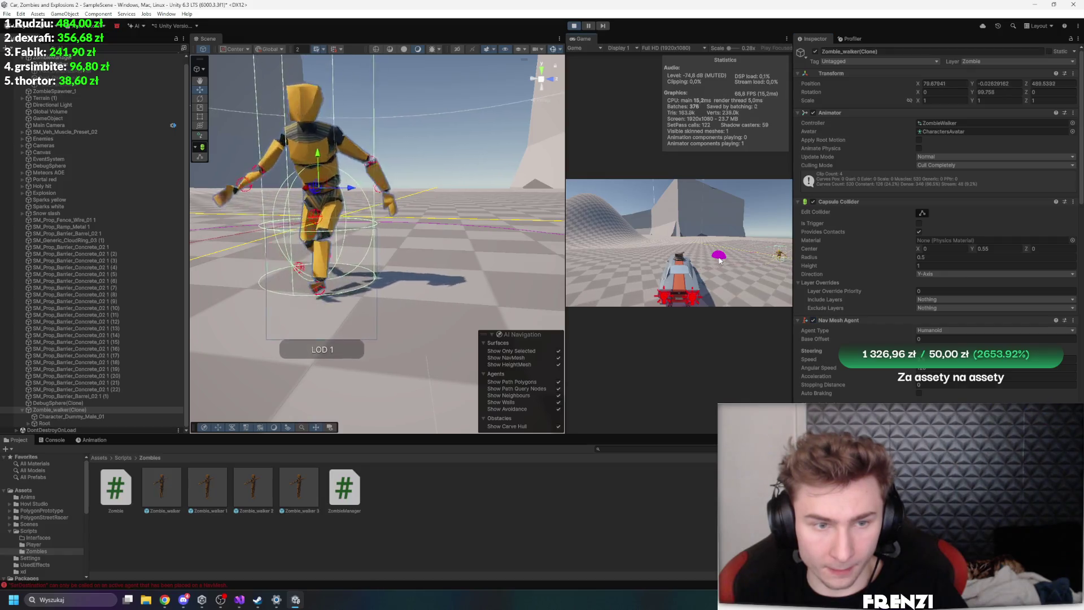
pyautogui.click(660, 235)
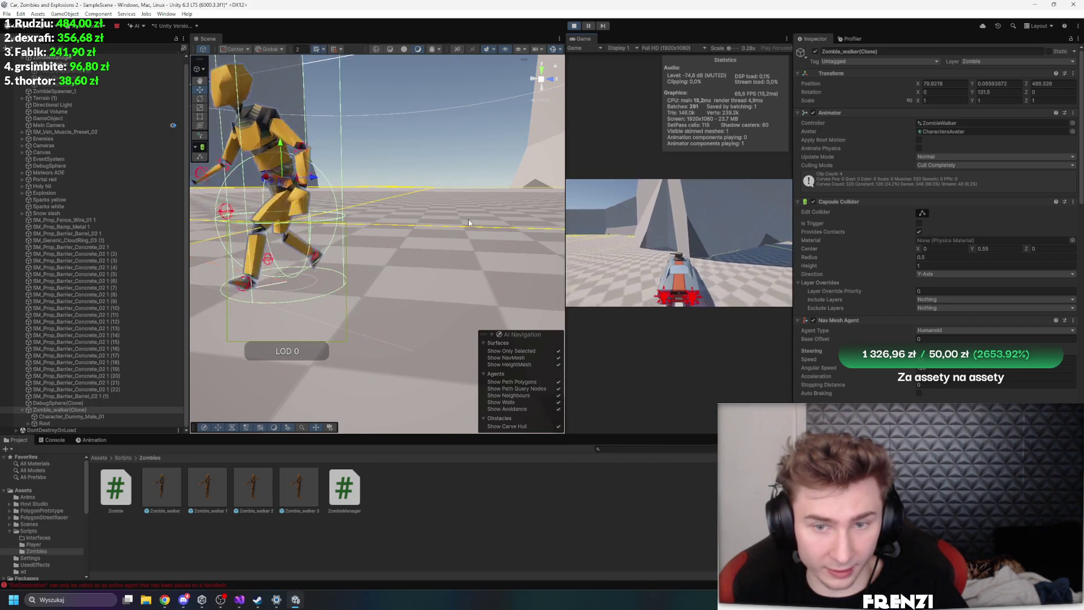
pyautogui.keyDown('alt'); pyautogui.moveTo(395, 203); pyautogui.dragTo(333, 198); pyautogui.keyUp('alt')
pyautogui.click(723, 247)
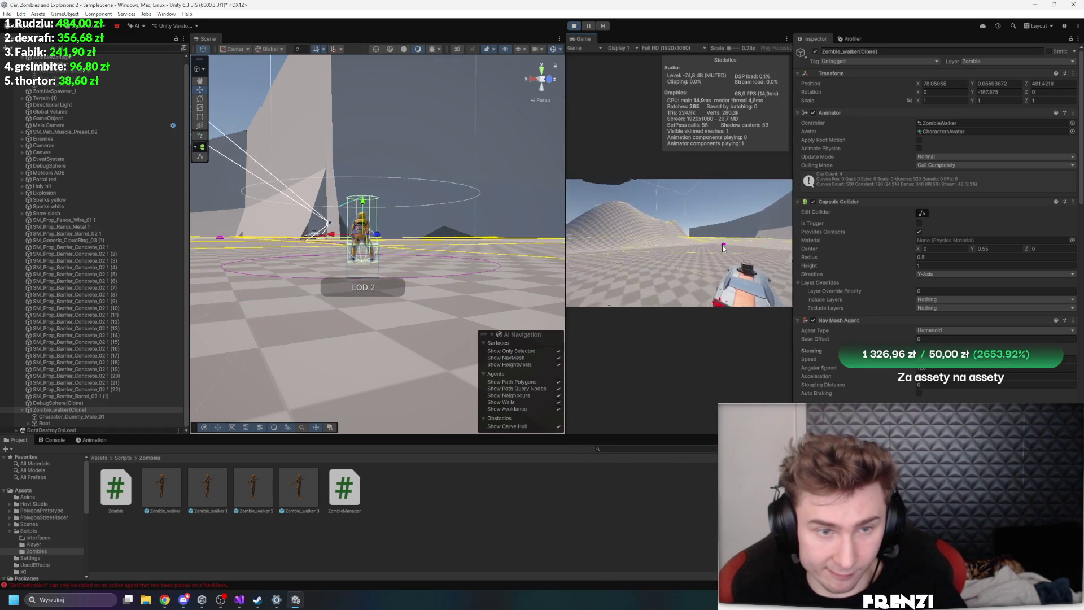
pyautogui.keyDown('alt'); pyautogui.moveTo(395, 203); pyautogui.dragTo(424, 202); pyautogui.keyUp('alt')
# Hide the scene gizmos, set one more destination, and select the walker zombie clone
pyautogui.scroll(-5, 834, 285)
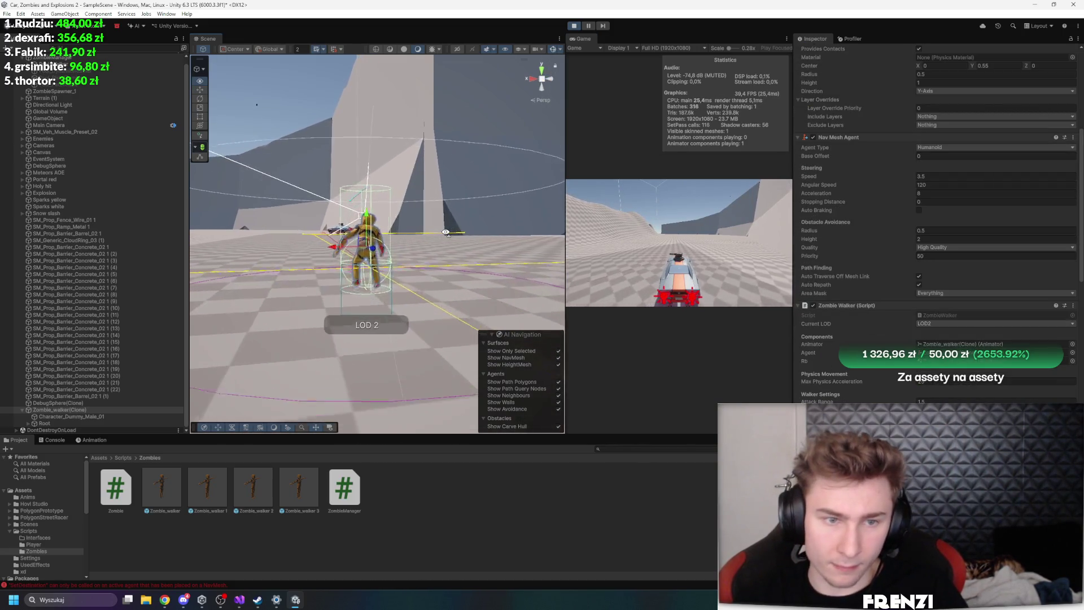
pyautogui.click(552, 50)
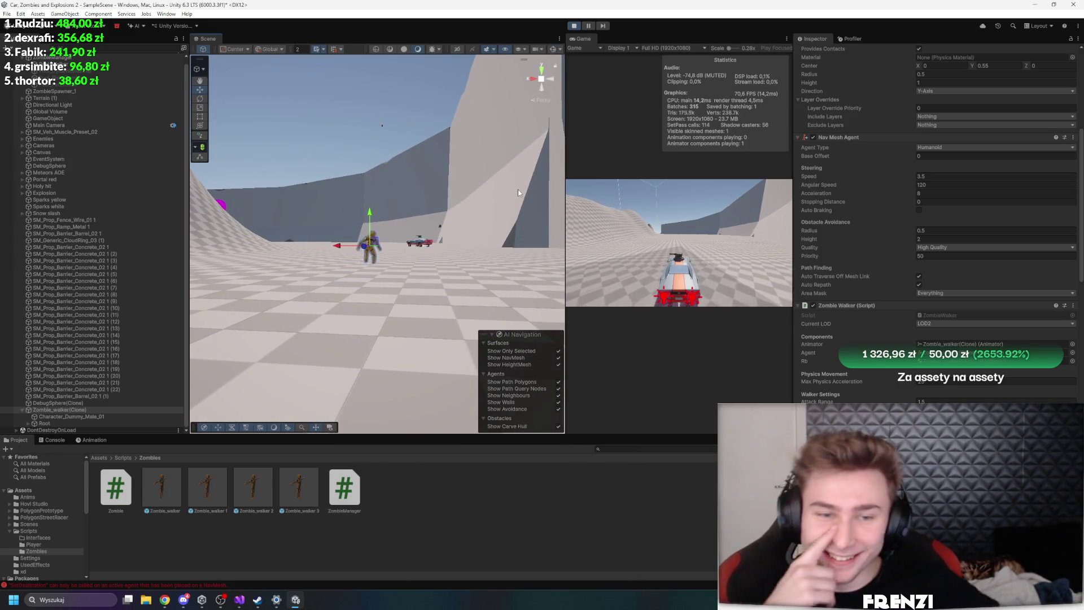
pyautogui.click(158, 274)
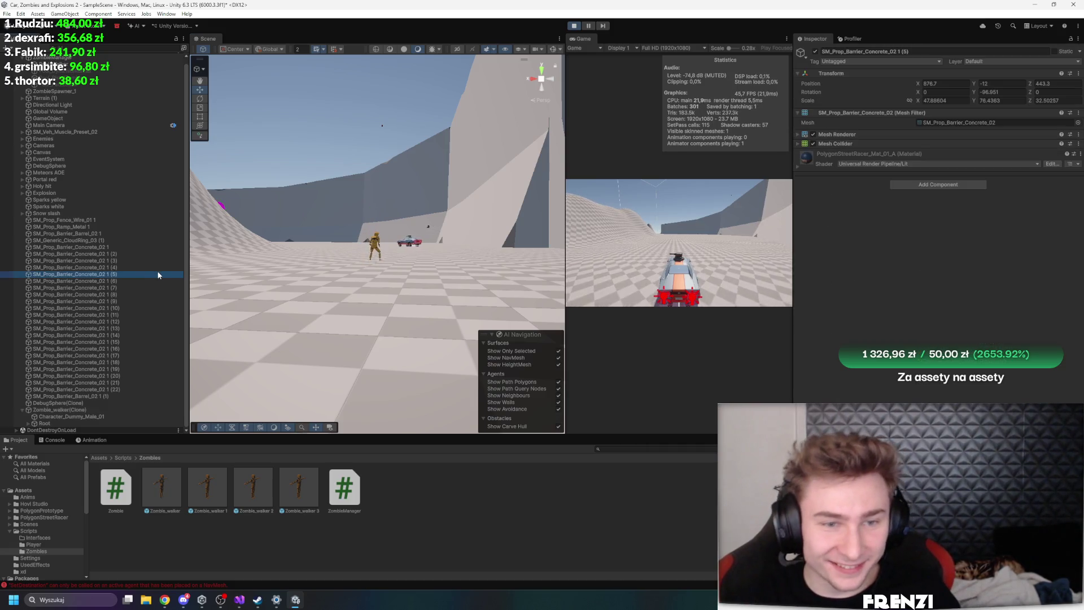
pyautogui.click(750, 242)
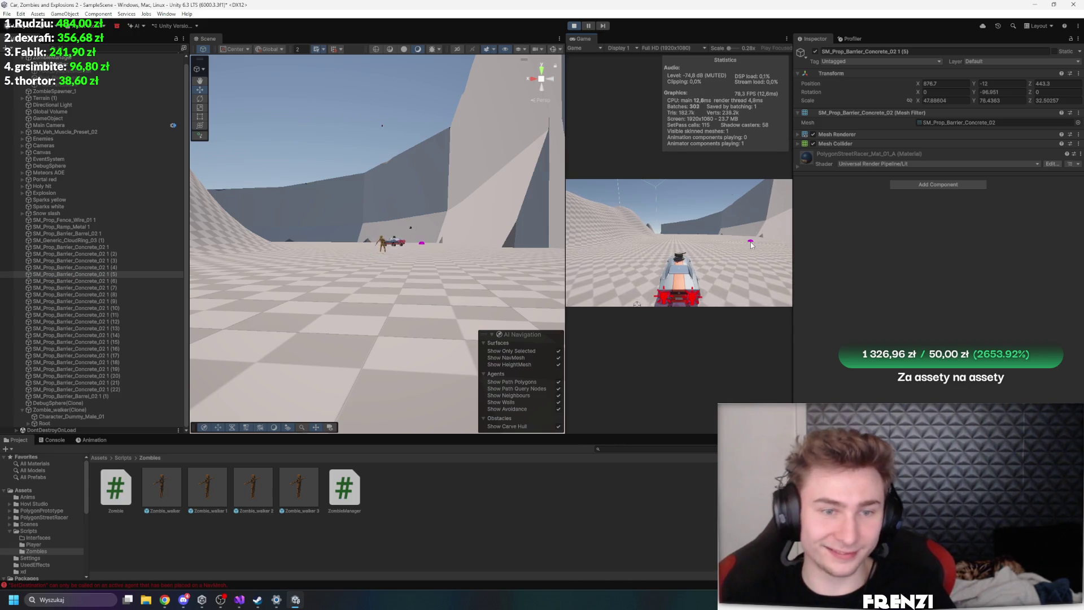
pyautogui.moveTo(430, 231); pyautogui.dragTo(414, 225)
pyautogui.press('w')
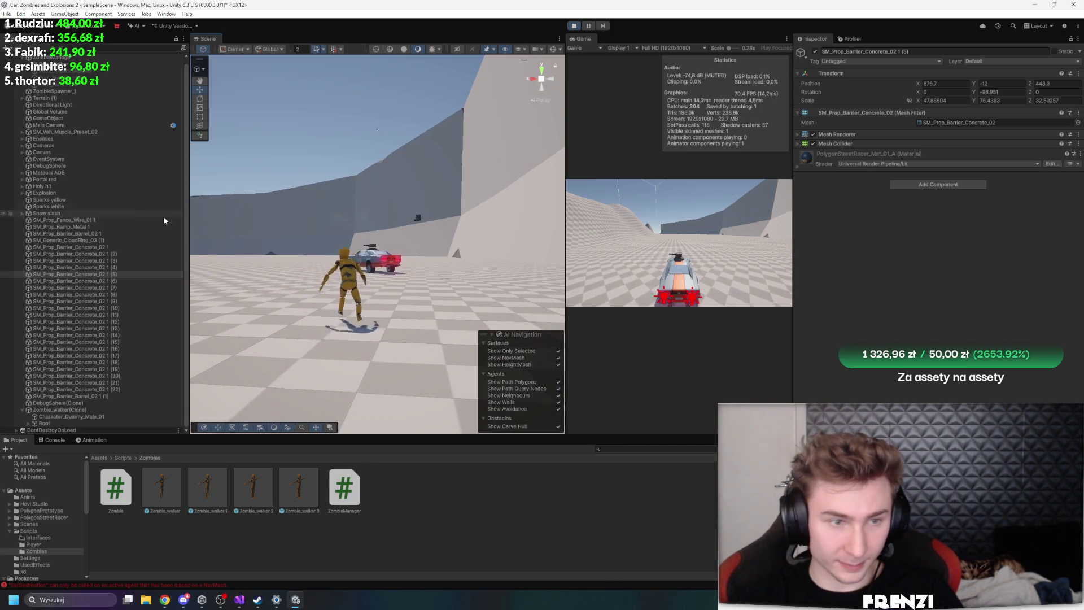
pyautogui.click(344, 281)
pyautogui.click(113, 410)
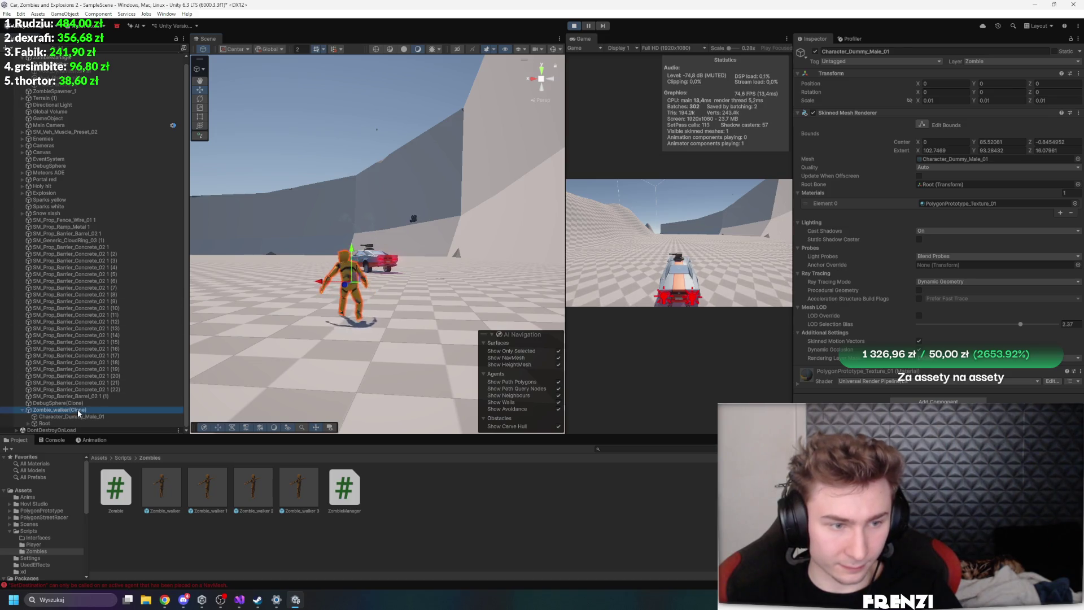
# Set Attack Impact Radius to 2.62, zero Rigidbody linear and angular damping, and untick Use Gravity
pyautogui.scroll(-5, 888, 370)
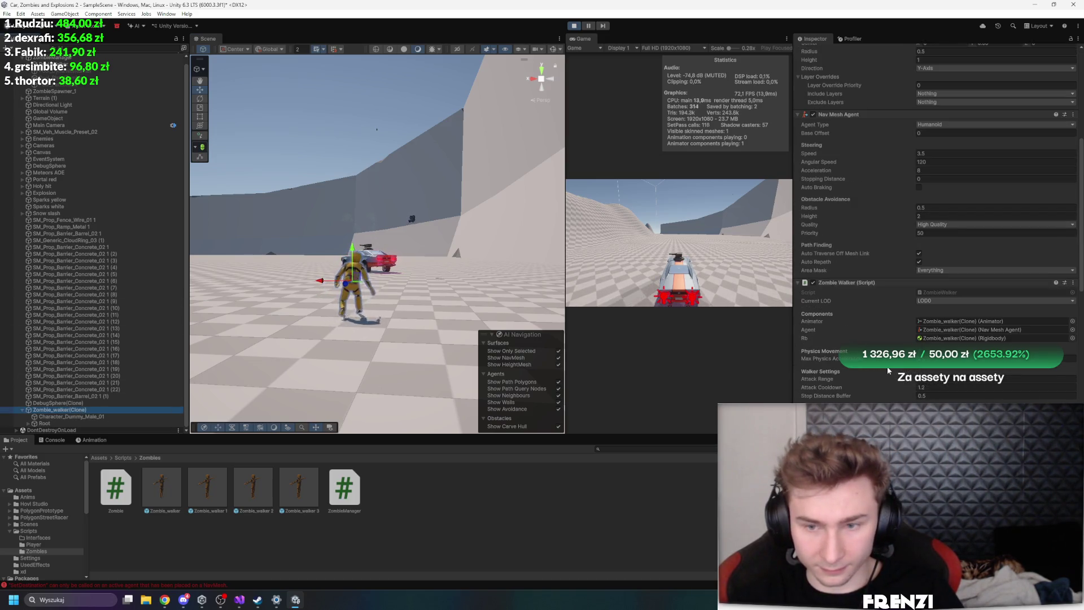
pyautogui.scroll(-4, 926, 237)
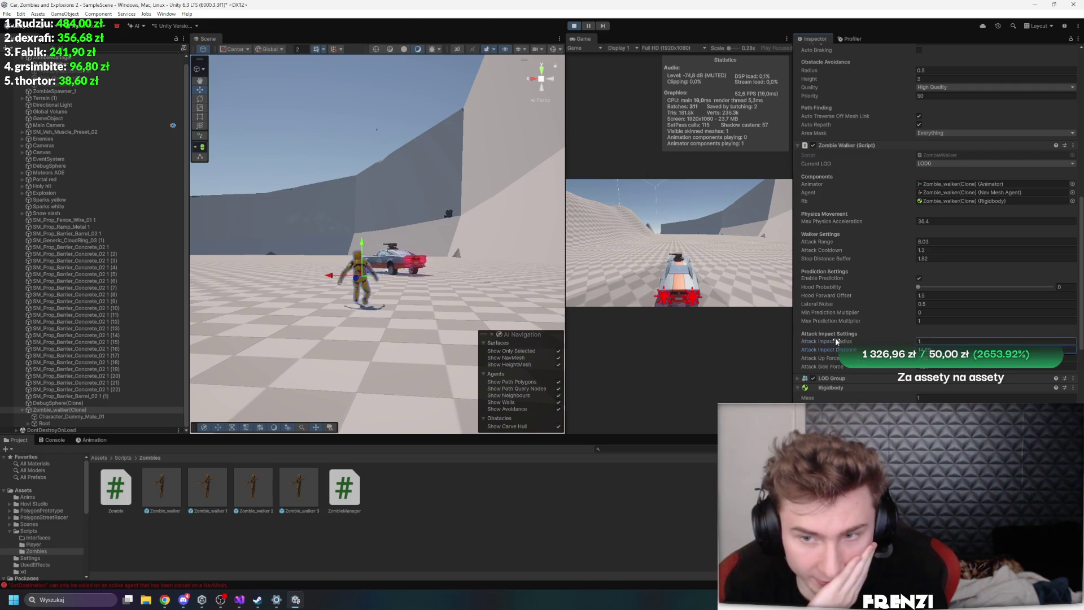
pyautogui.moveTo(836, 341); pyautogui.dragTo(862, 337)
pyautogui.scroll(-3, 861, 337)
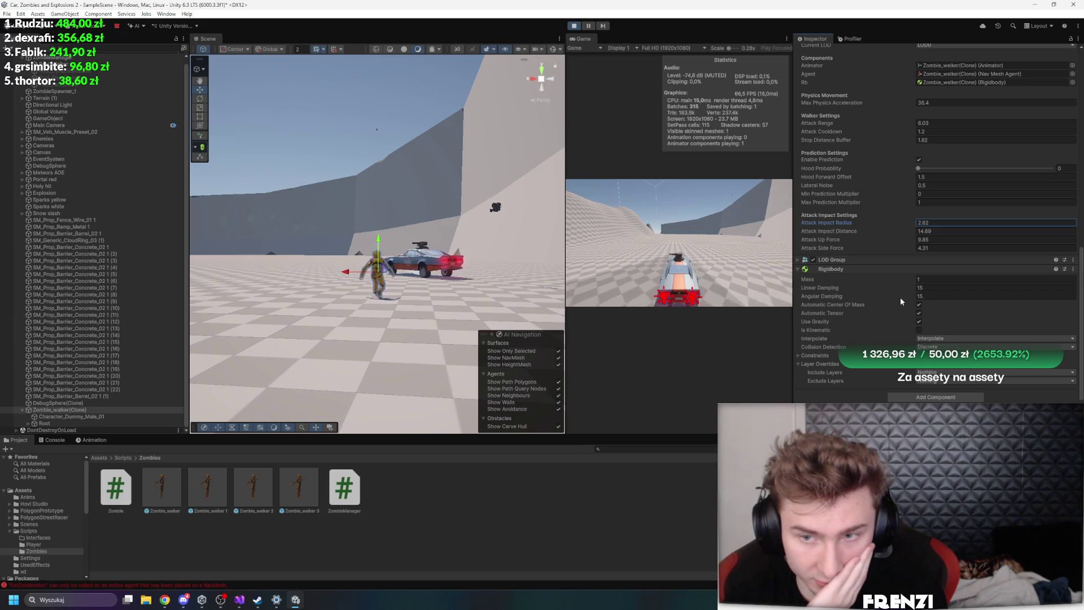
pyautogui.click(947, 295)
pyautogui.write('0')
pyautogui.hotkey('shift', 'Tab')
pyautogui.write('0')
pyautogui.write('0')
pyautogui.click(709, 263)
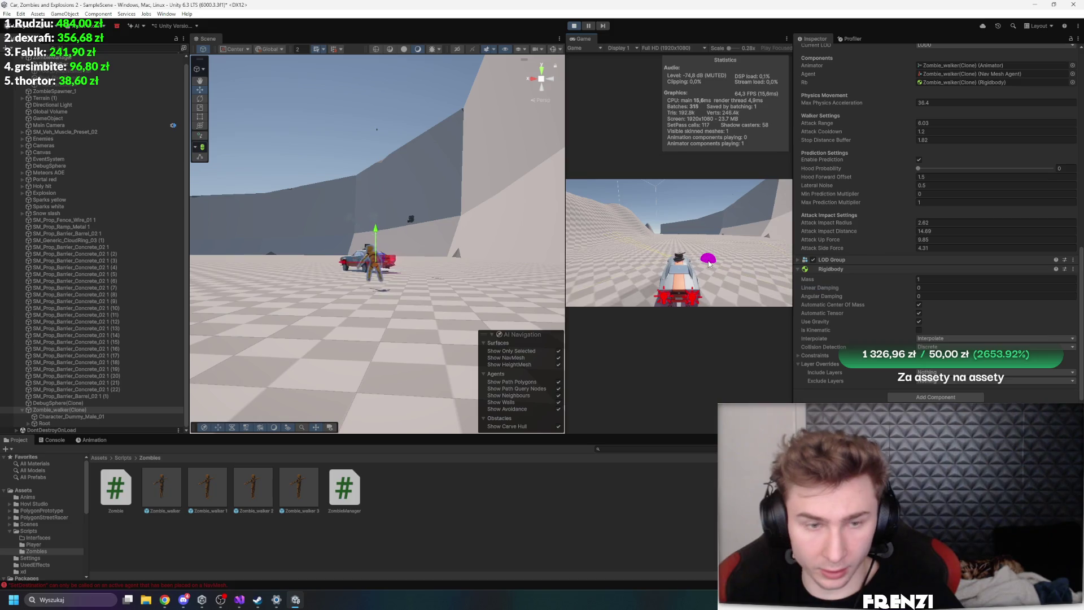
pyautogui.click(918, 321)
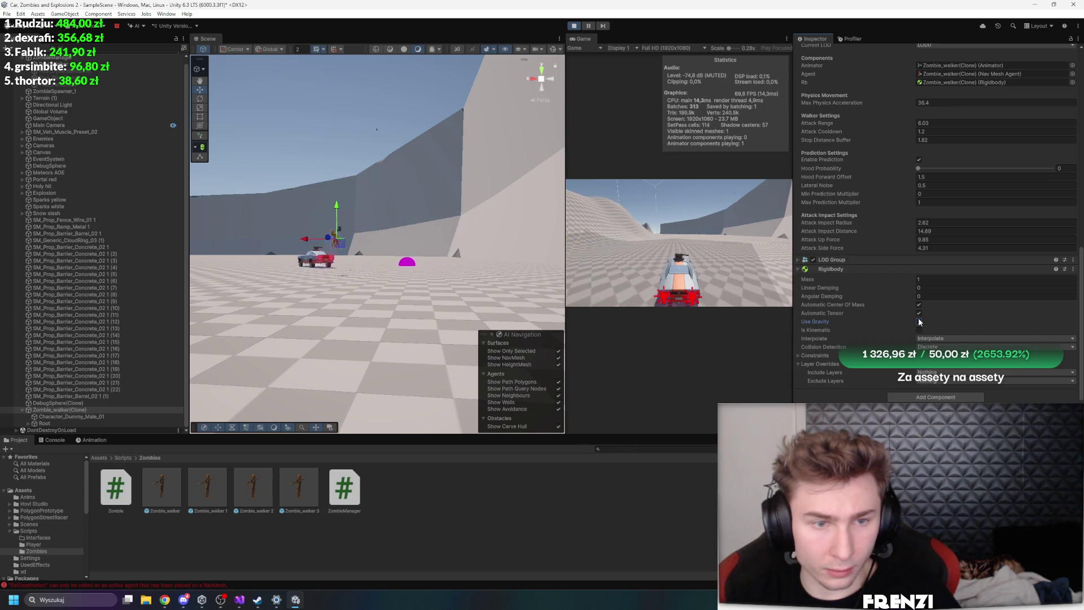
# Create a physics material named slick with 0 friction and Minimum friction and bounce combine
pyautogui.rightClick(508, 524)
pyautogui.moveTo(615, 291)
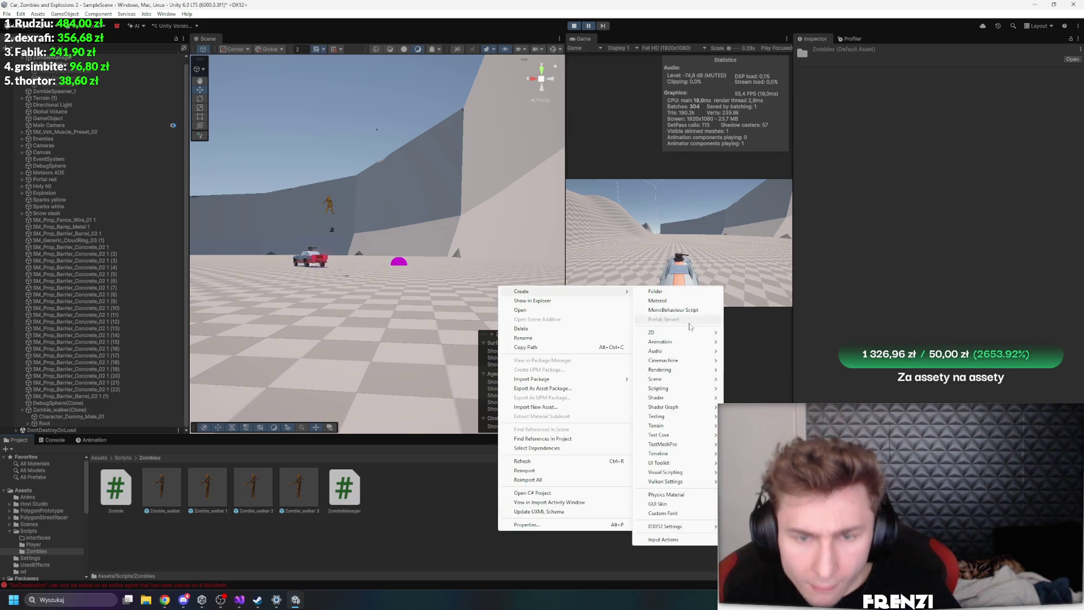
pyautogui.click(677, 495)
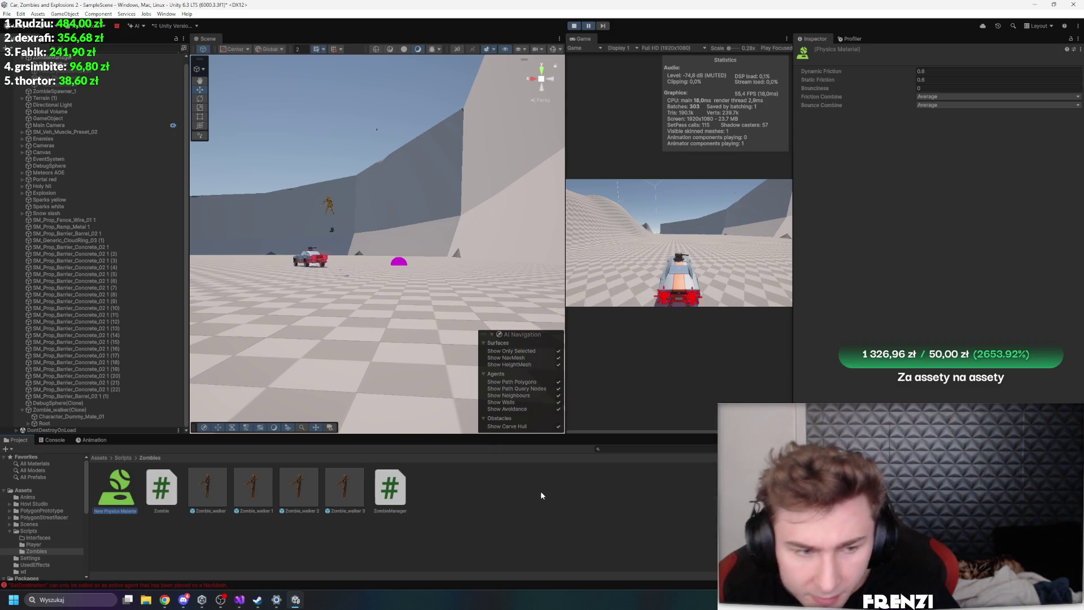
pyautogui.write('slick')
pyautogui.press('Return')
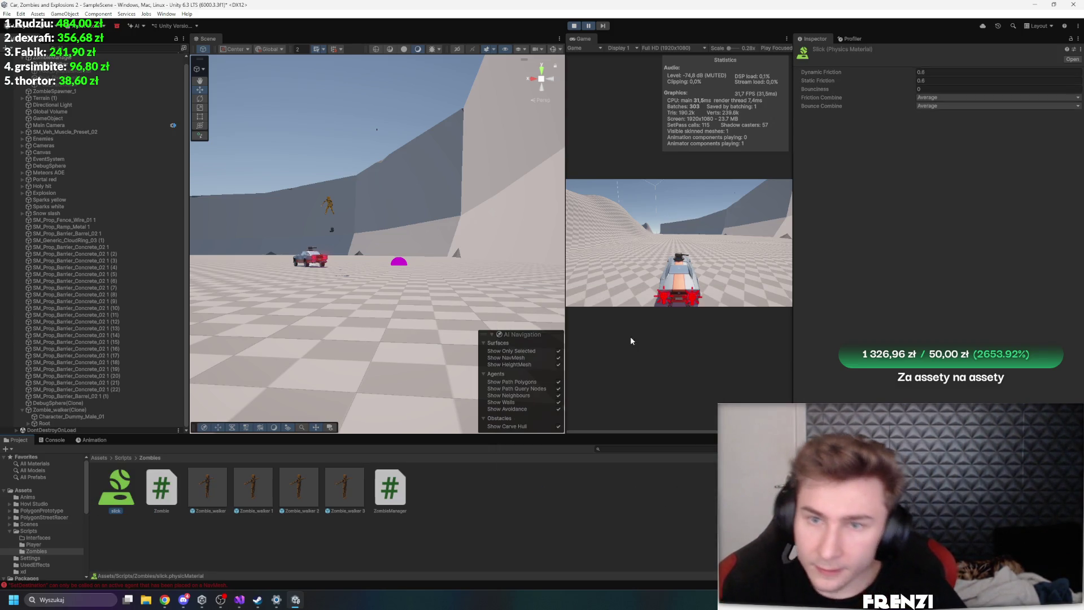
pyautogui.write('0')
pyautogui.click(960, 97)
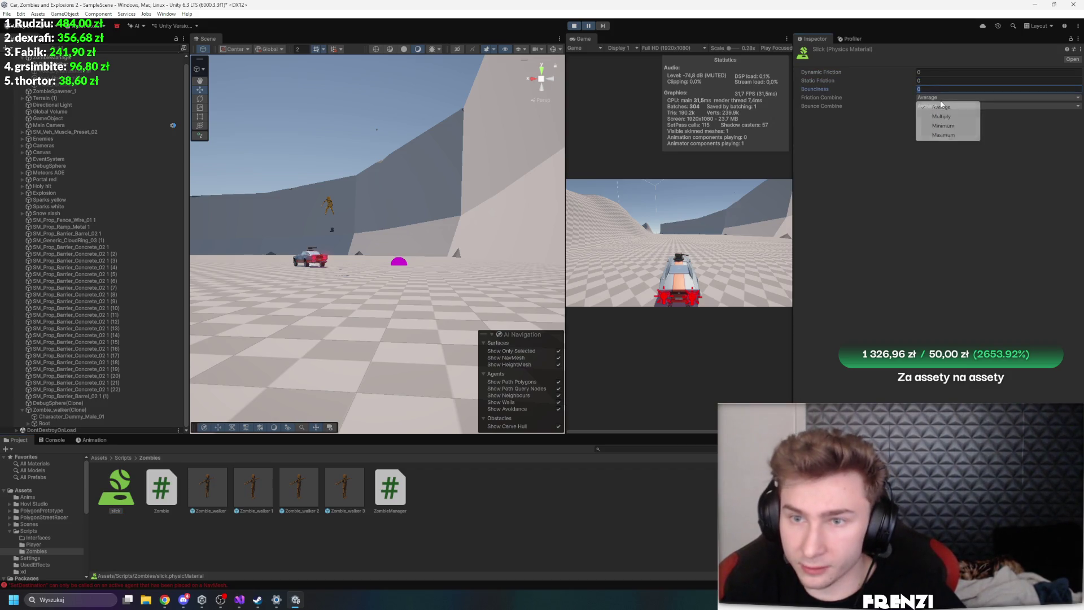
pyautogui.click(948, 125)
pyautogui.click(960, 105)
pyautogui.click(947, 134)
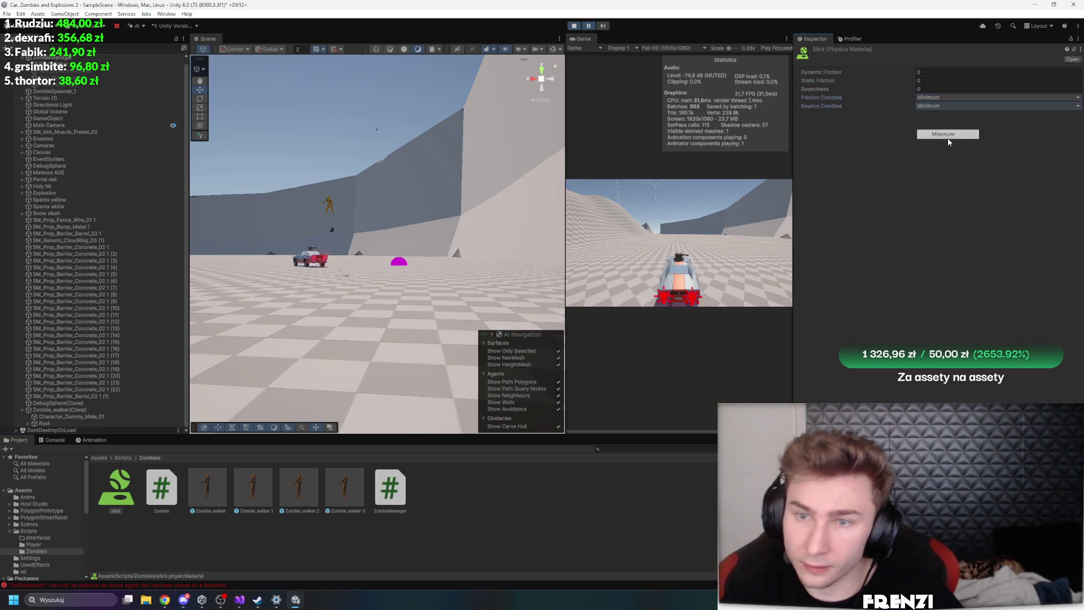
# Select the walker zombie clone, with slick on its Capsule Collider, and frame it
pyautogui.click(330, 205)
pyautogui.click(111, 409)
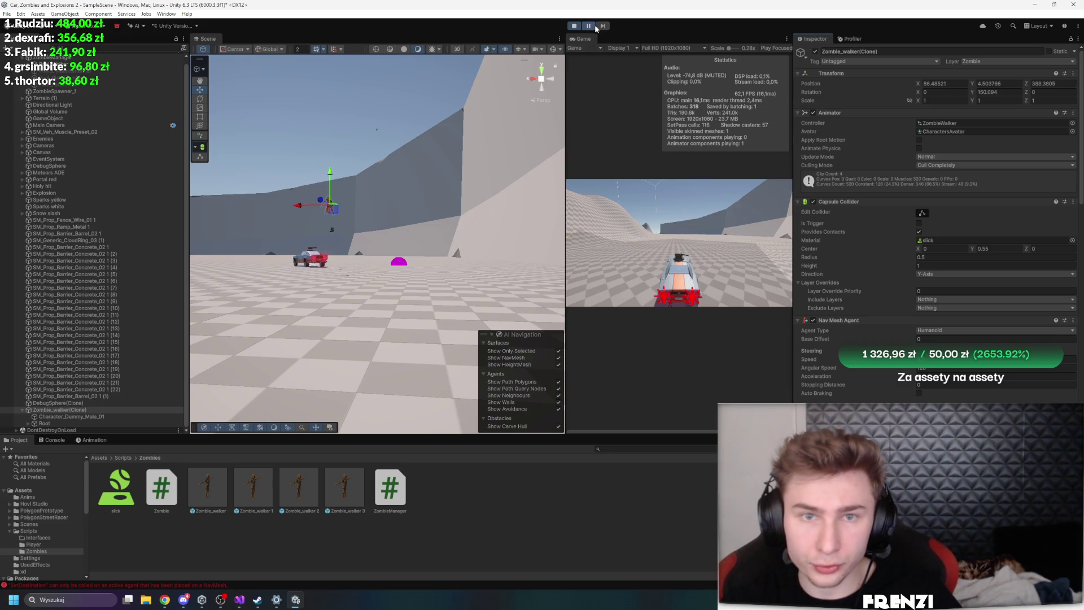
pyautogui.scroll(-5, 980, 332)
pyautogui.scroll(-4, 917, 352)
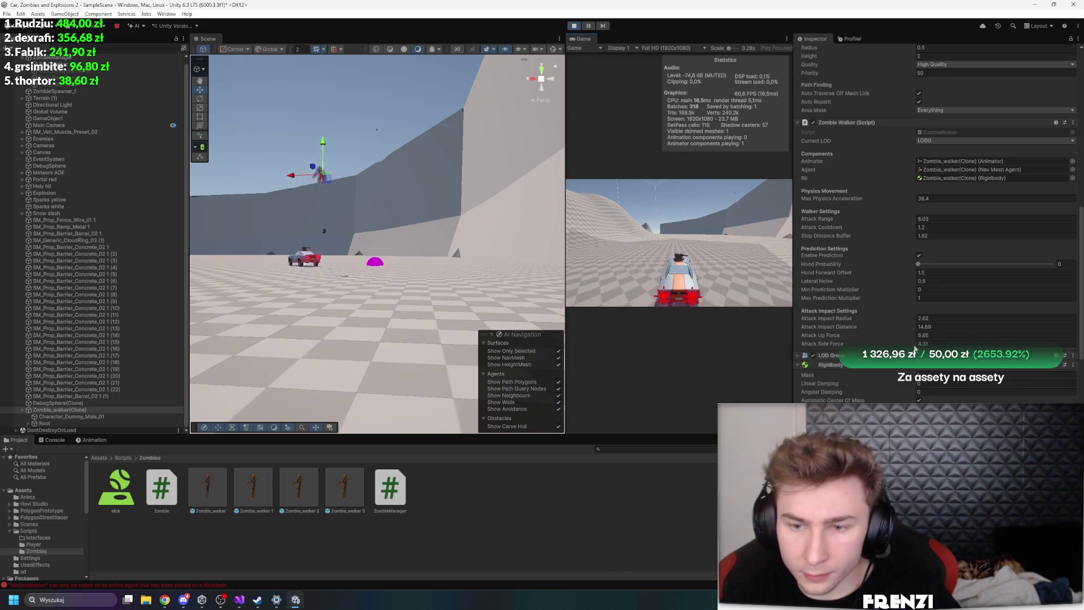
pyautogui.scroll(-3, 929, 300)
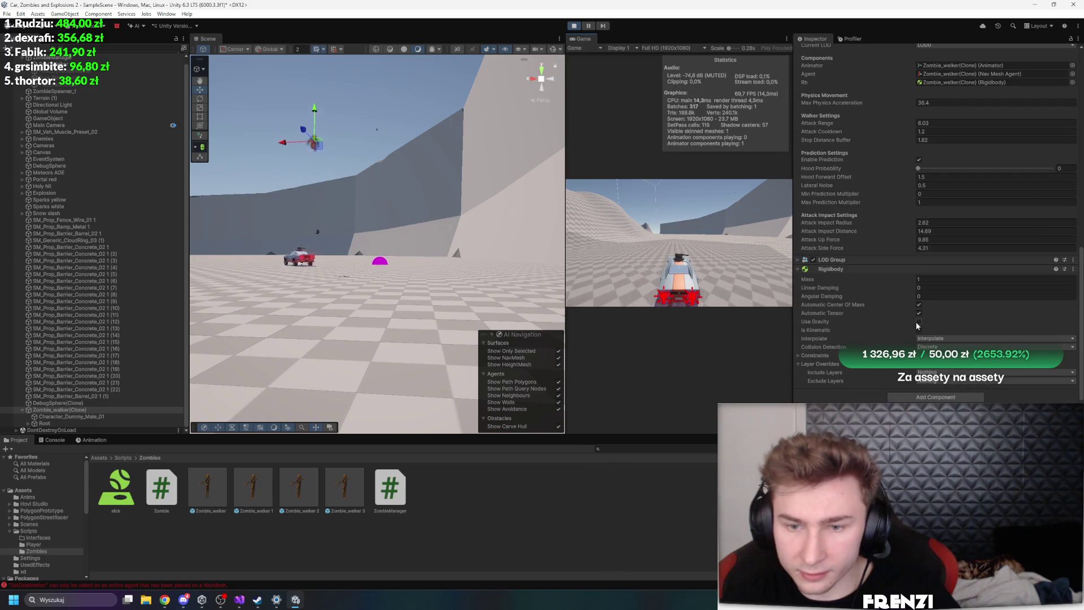
pyautogui.press('f')
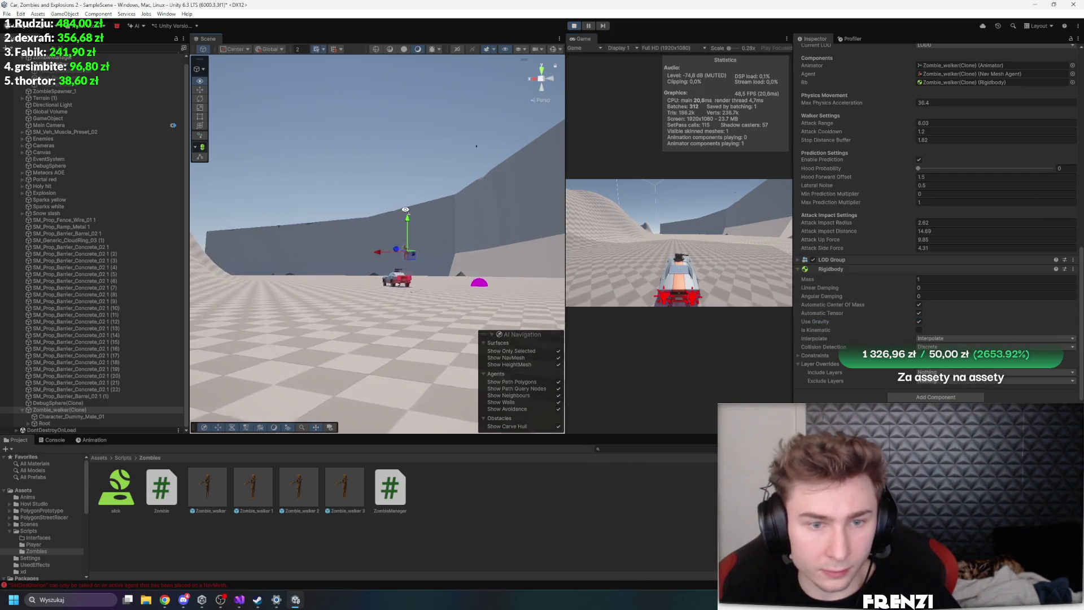
pyautogui.moveTo(418, 233); pyautogui.dragTo(451, 220)
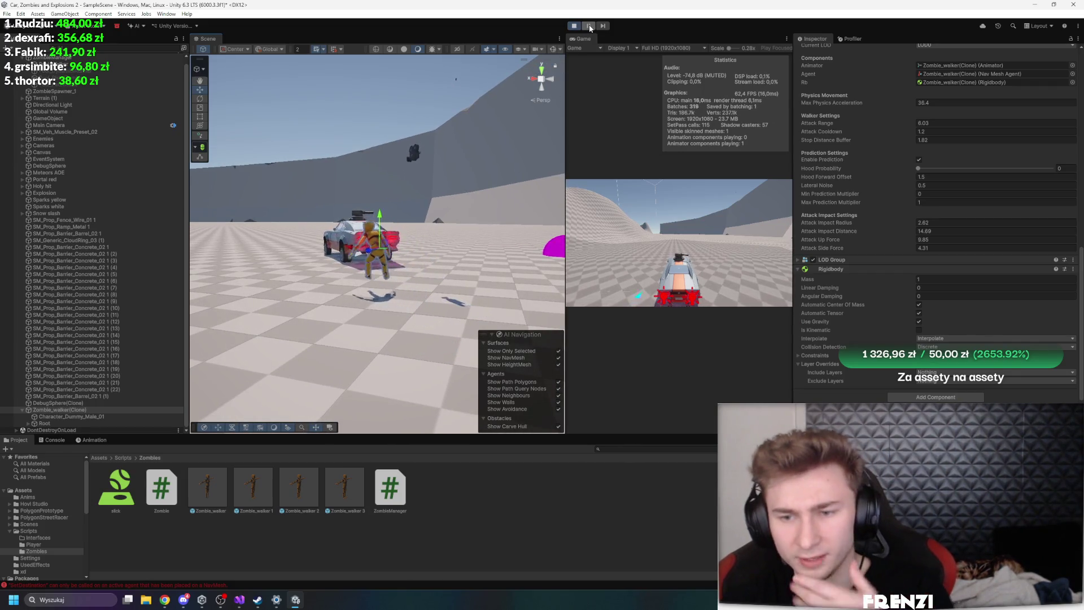
# Switch the Rigidbody's Collision Detection from Discrete to Continuous and watch the zombie hit the car
pyautogui.click(929, 349)
pyautogui.click(955, 368)
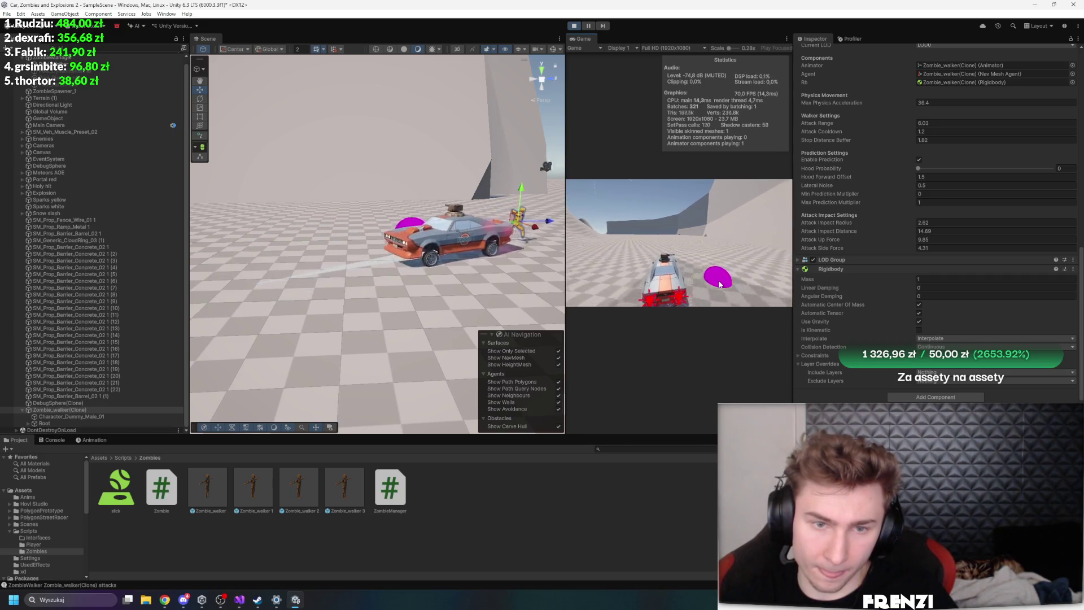
pyautogui.moveTo(440, 203); pyautogui.dragTo(629, 239)
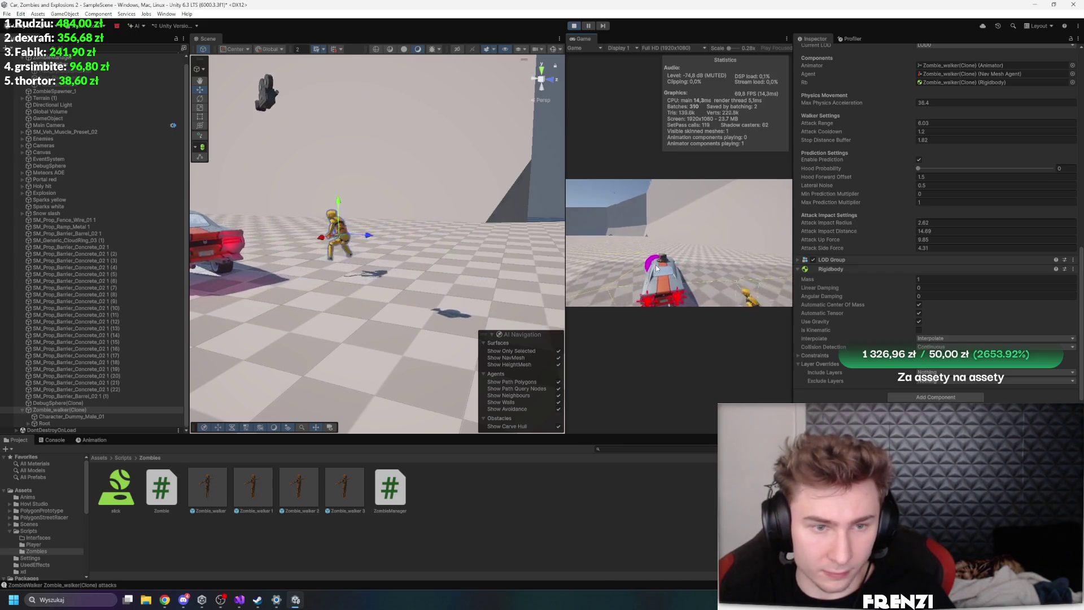
pyautogui.scroll(10, 924, 185)
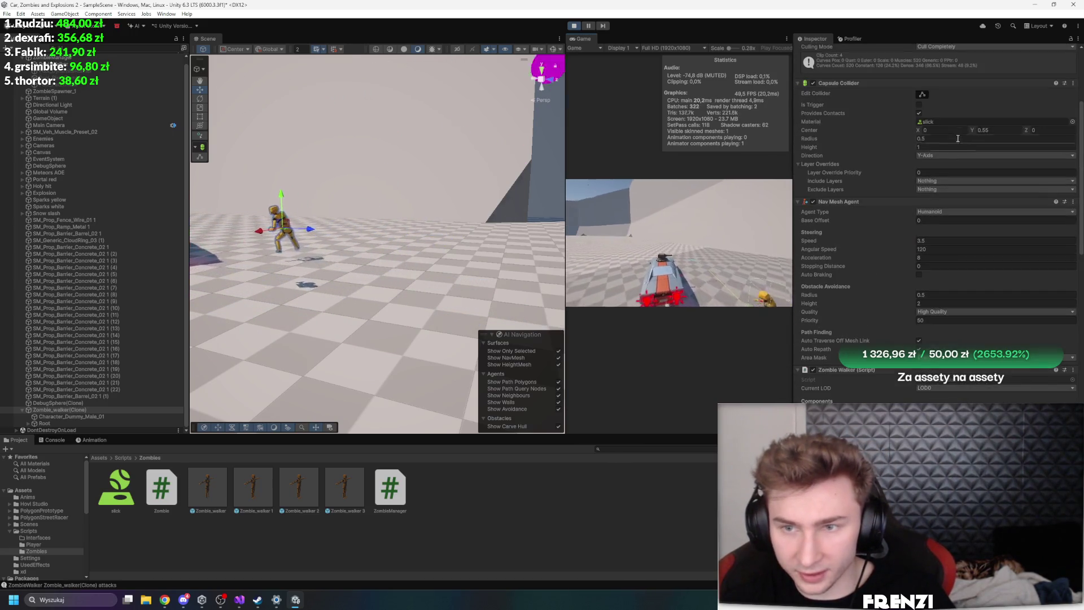
# Raise the capsule collider centre Y to 1.83 and frame the zombie
pyautogui.moveTo(974, 130)
pyautogui.mouseDown()
pyautogui.moveTo(991, 125)
pyautogui.moveTo(975, 134)
pyautogui.mouseUp()
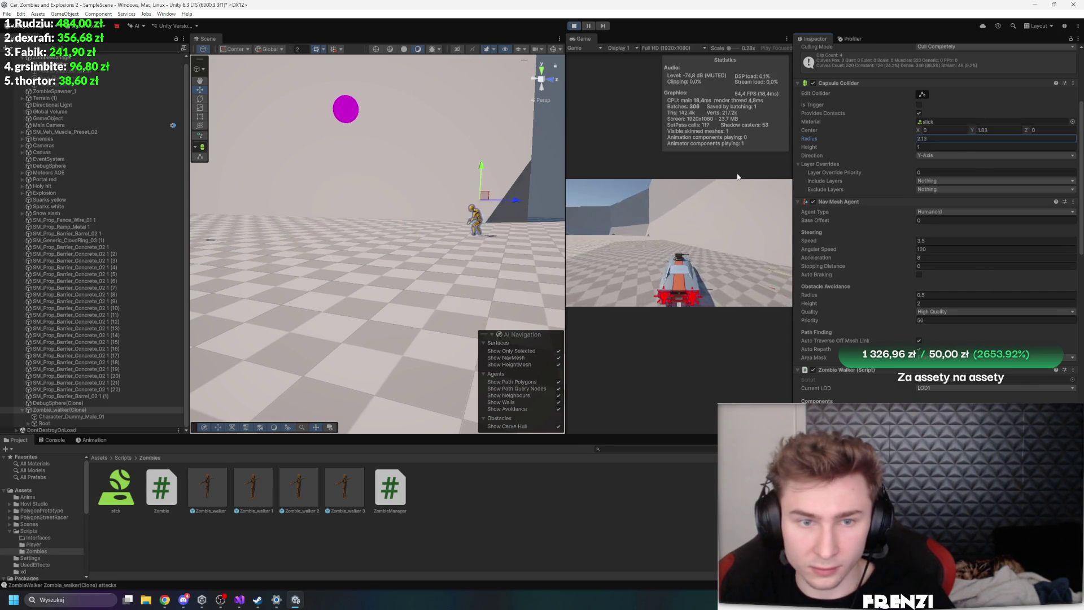
pyautogui.click(677, 200)
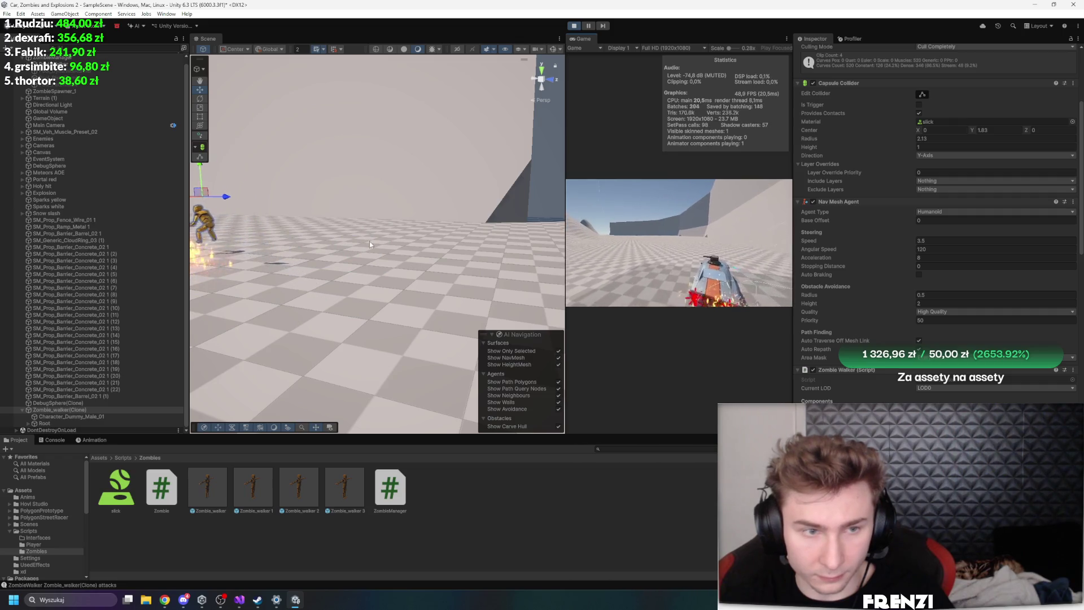
pyautogui.press('f')
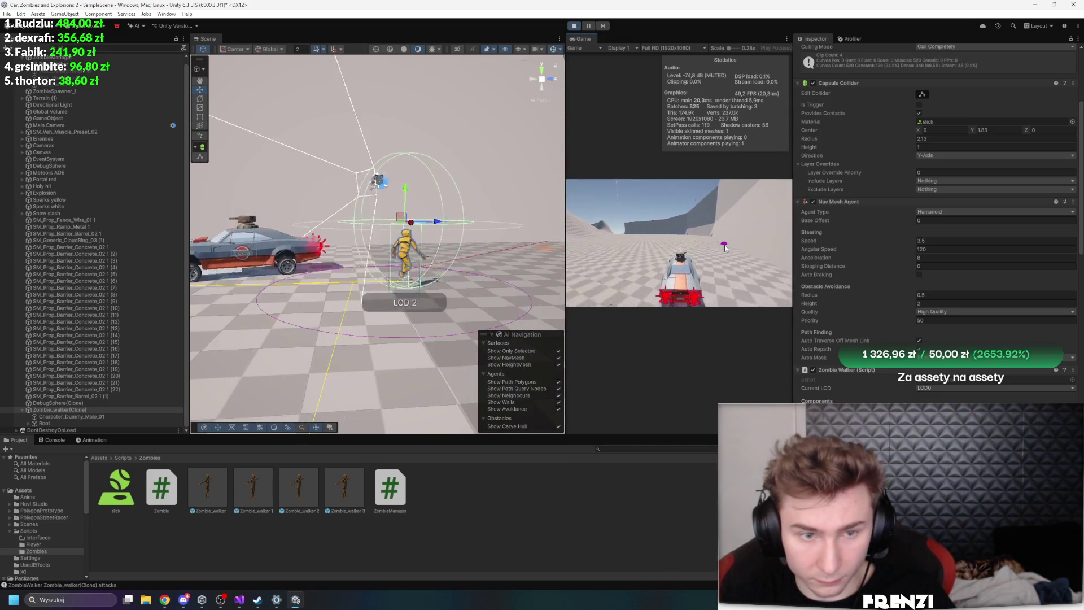
pyautogui.scroll(-4, 940, 318)
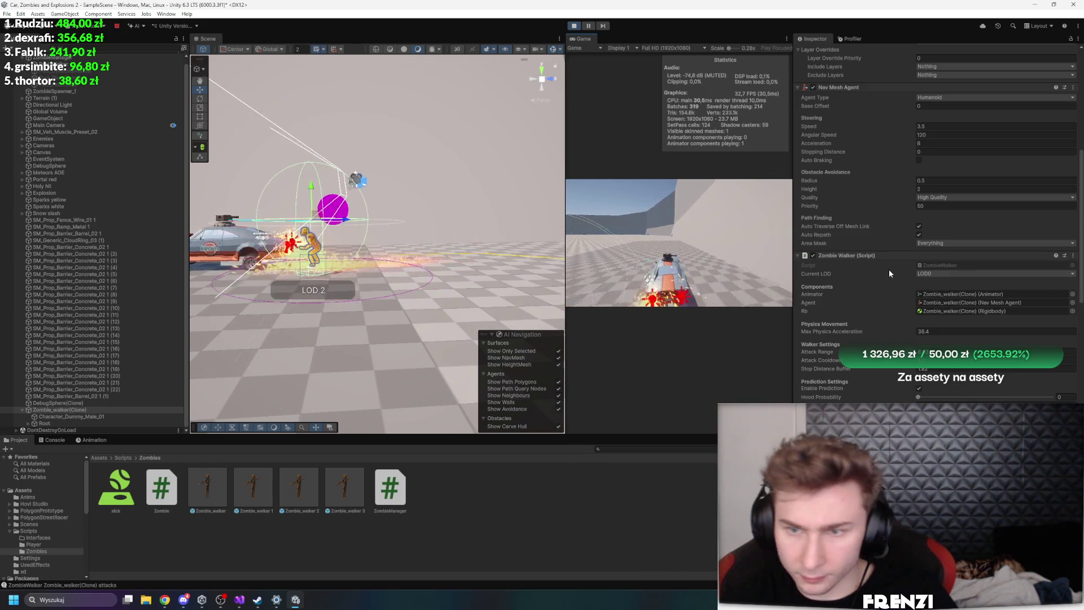
pyautogui.scroll(4, 889, 269)
# Shrink the collider radius to 0.69, make it taller, then step and resume the game
pyautogui.click(847, 140)
pyautogui.moveTo(836, 144); pyautogui.dragTo(832, 144)
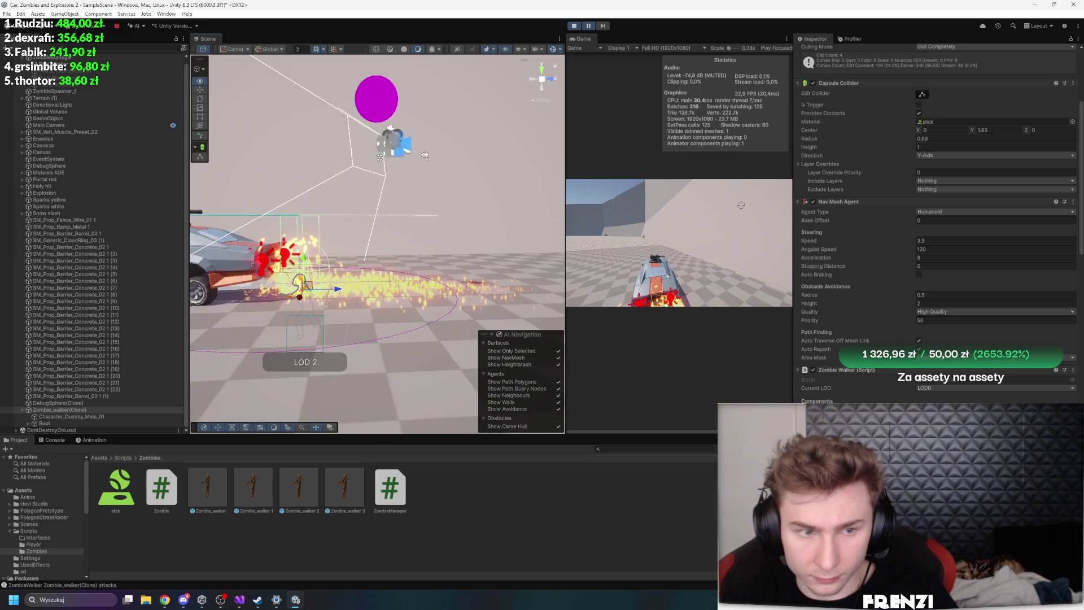
pyautogui.moveTo(426, 156); pyautogui.dragTo(463, 148)
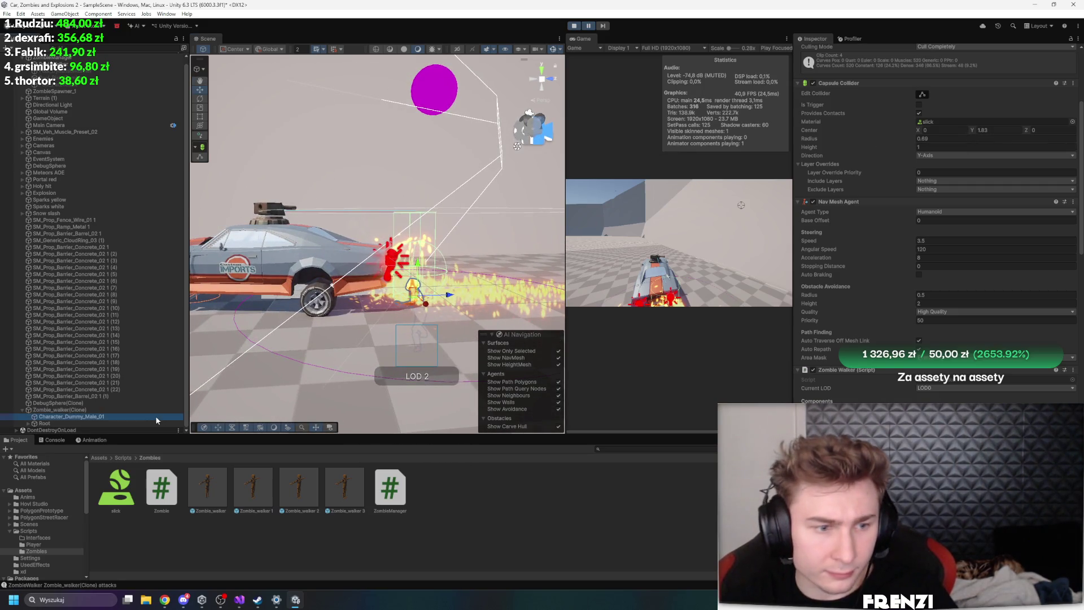
pyautogui.keyDown('ctrl'); pyautogui.click(133, 423); pyautogui.keyUp('ctrl')
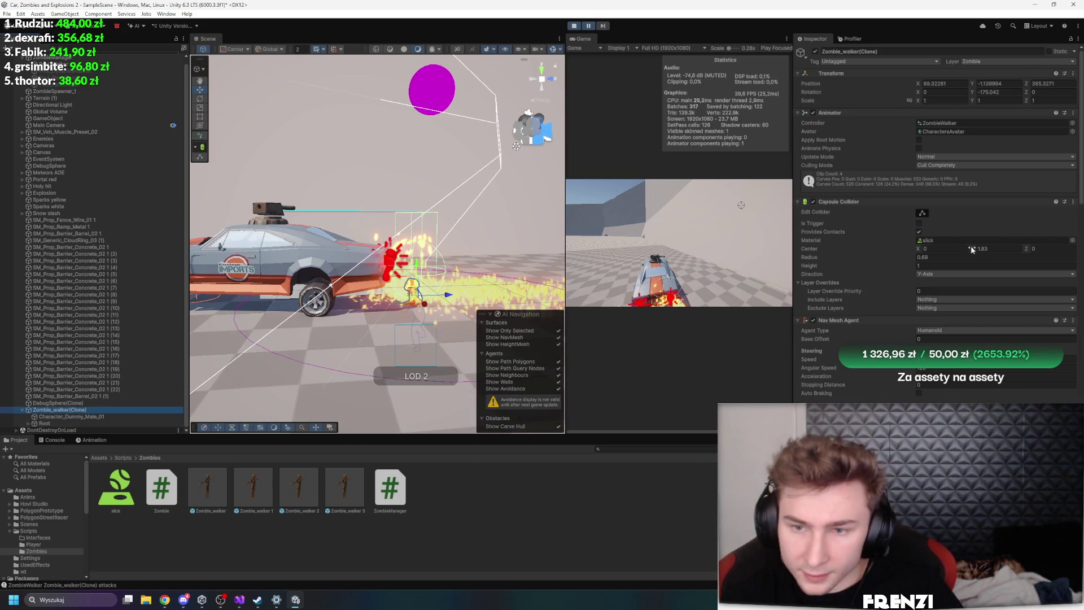
pyautogui.moveTo(835, 266); pyautogui.dragTo(850, 266)
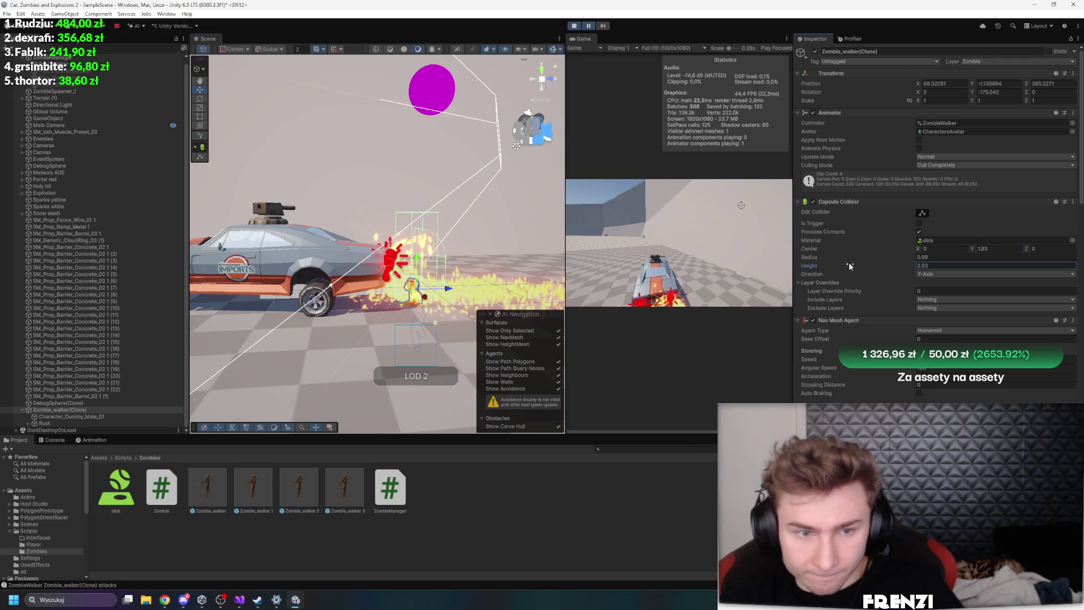
pyautogui.click(603, 26)
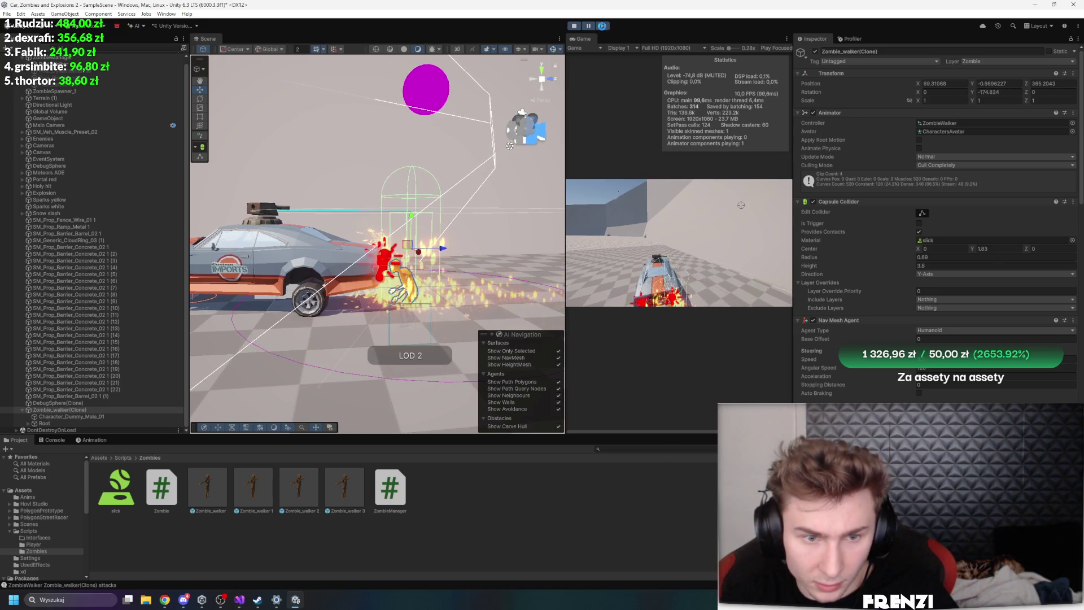
pyautogui.click(594, 27)
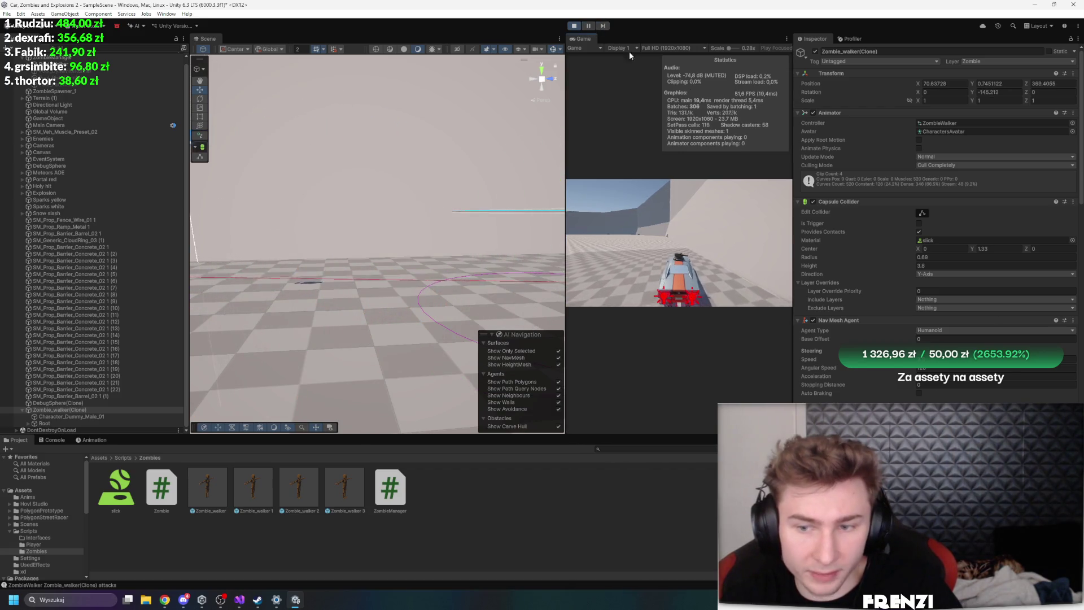
# Orbit and zoom the Scene view to look down on the culled zombie clone from above
pyautogui.scroll(-5, 992, 203)
pyautogui.moveTo(446, 203); pyautogui.dragTo(465, 201)
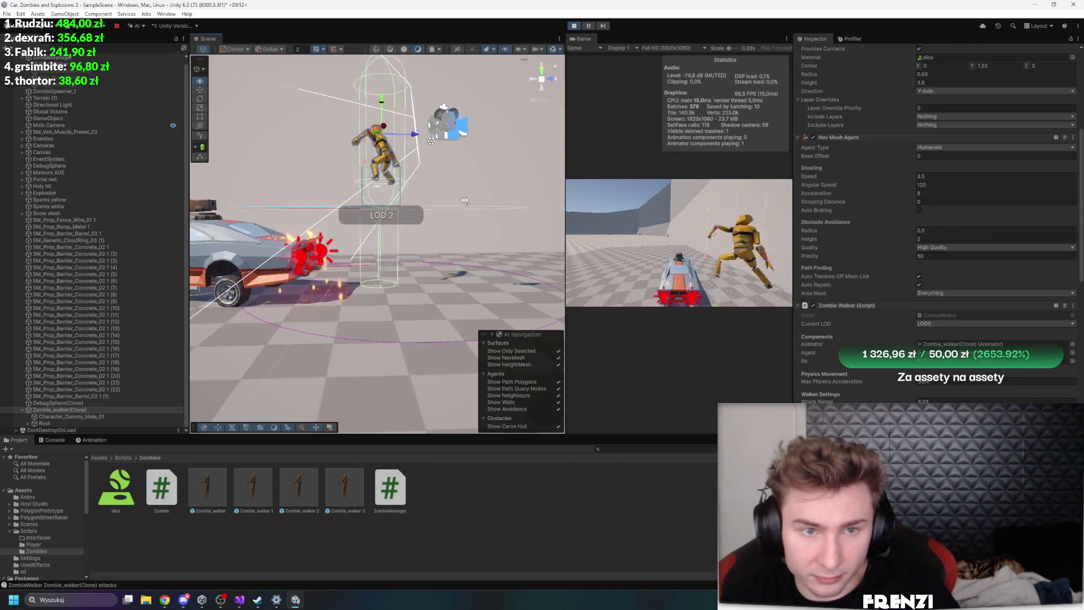
pyautogui.scroll(-5, 894, 280)
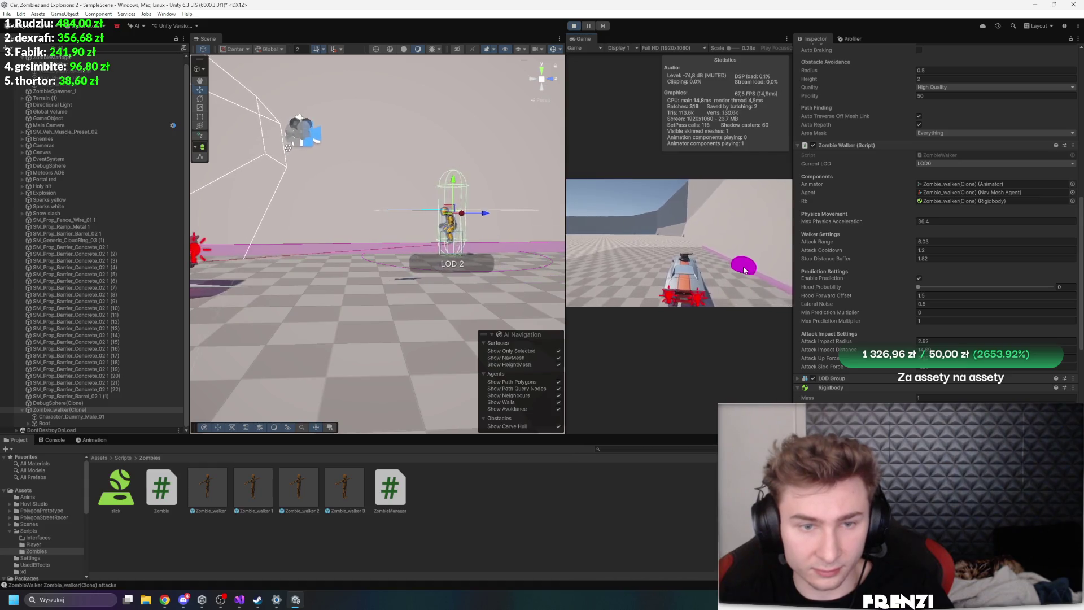
pyautogui.moveTo(266, 271)
pyautogui.mouseDown()
pyautogui.moveTo(272, 364)
pyautogui.moveTo(277, 340)
pyautogui.mouseUp()
pyautogui.scroll(-5, 879, 350)
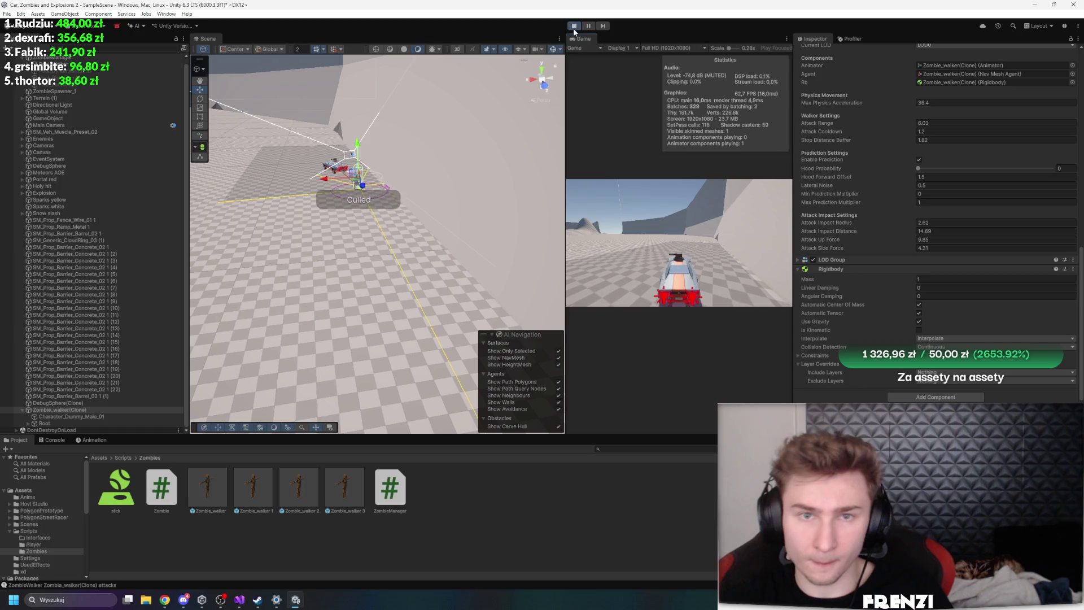
# Restart the game, drive the car forward with W, and select the approaching zombie in the Scene view
pyautogui.hotkey('ctrl', 'p')
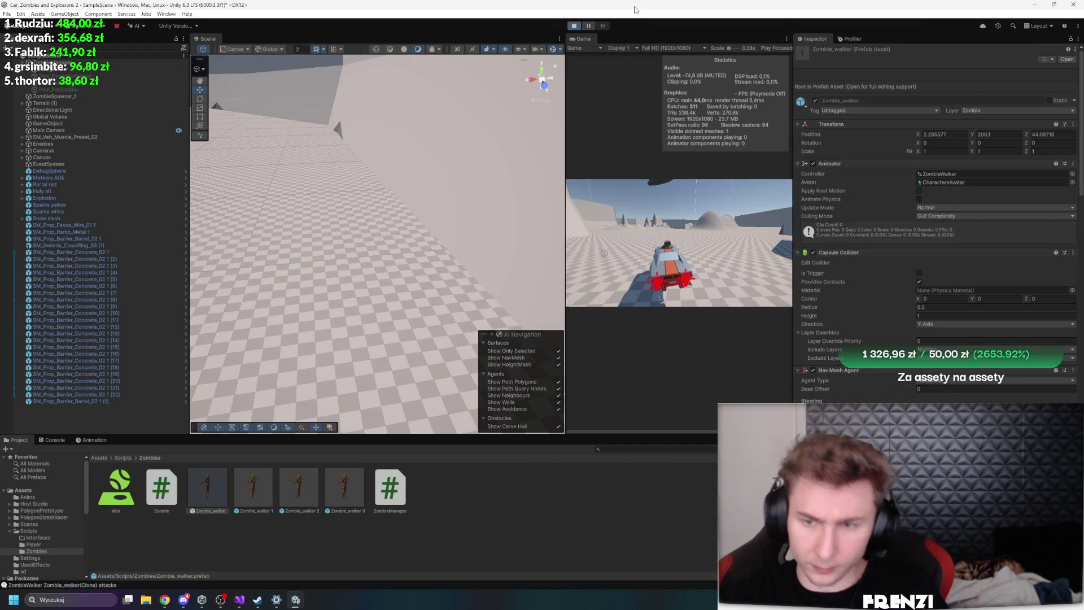
pyautogui.moveTo(339, 192)
pyautogui.mouseDown()
pyautogui.moveTo(314, 186)
pyautogui.moveTo(577, 211)
pyautogui.moveTo(655, 248)
pyautogui.mouseUp()
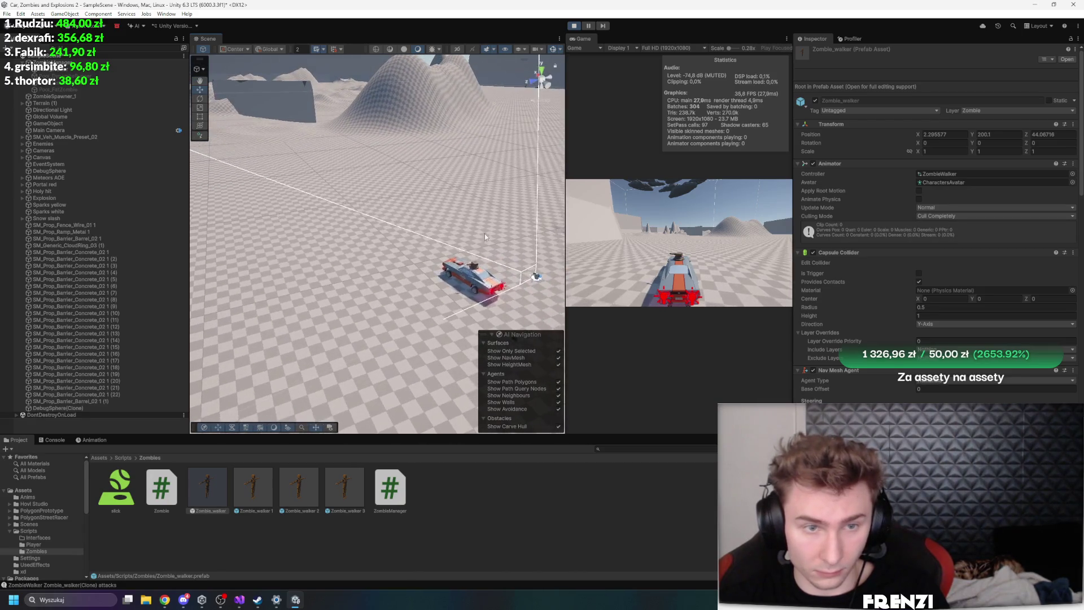
pyautogui.press('w')
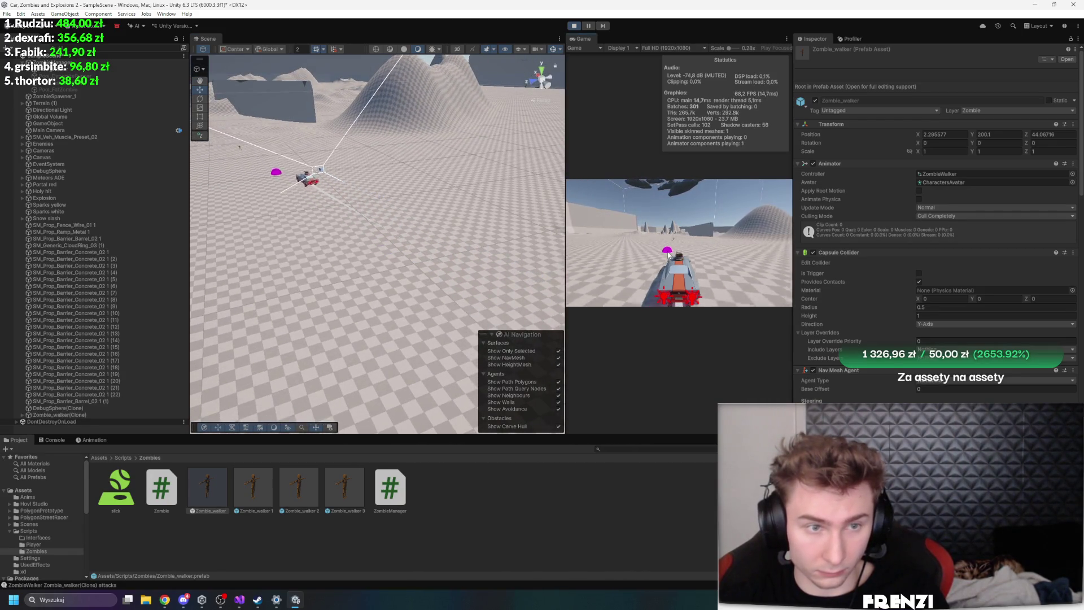
pyautogui.moveTo(460, 224); pyautogui.dragTo(343, 149)
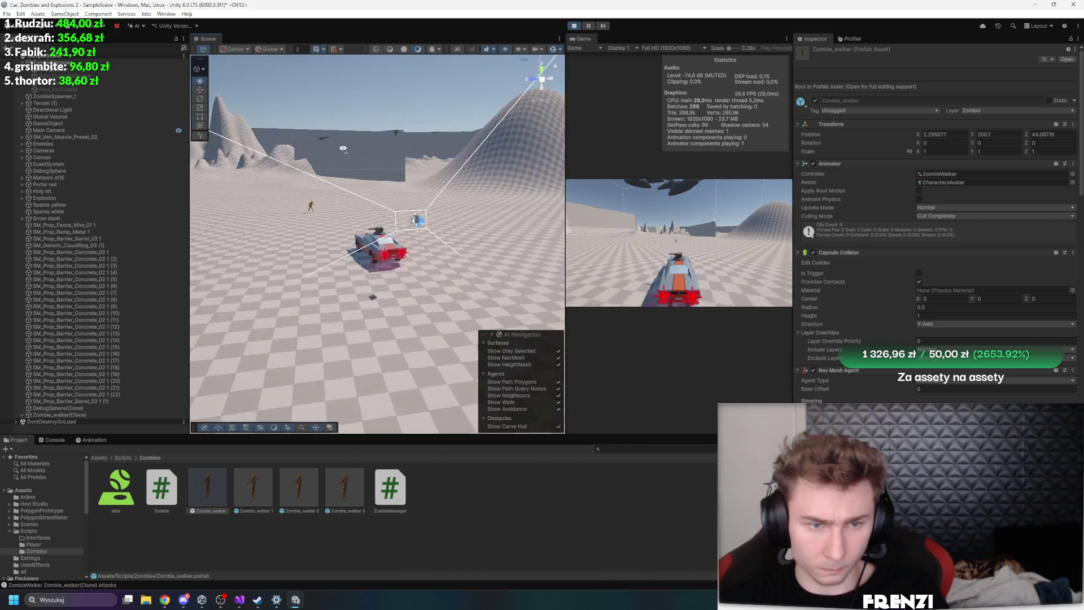
pyautogui.scroll(5, 343, 149)
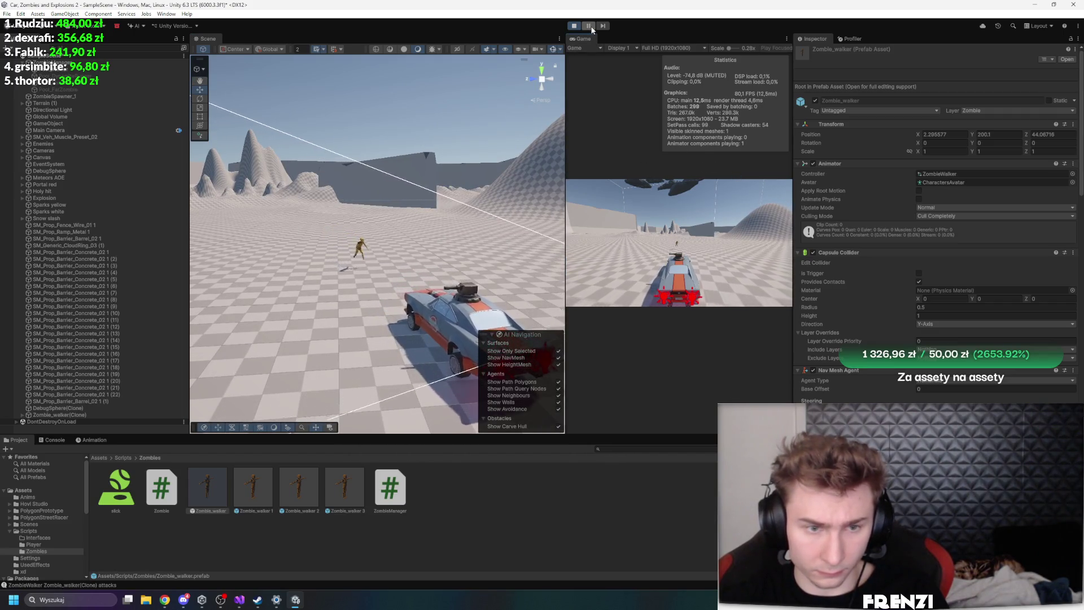
pyautogui.click(376, 253)
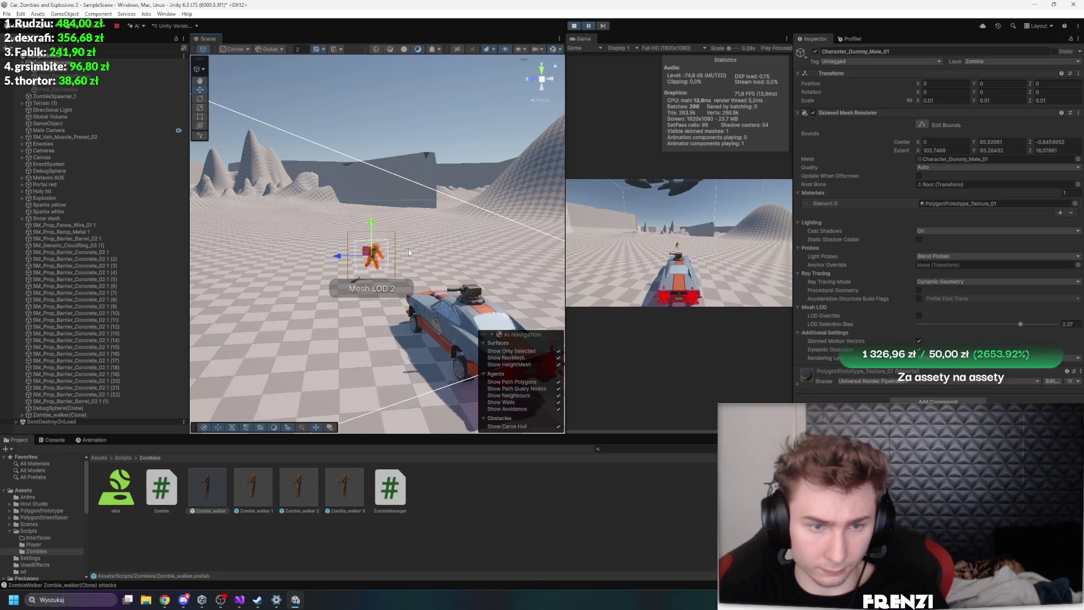
# Select Zombie_walker(Clone) in the Hierarchy, review its Rigidbody and Zombie Walker settings, and frame it
pyautogui.click(74, 418)
pyautogui.scroll(-10, 943, 295)
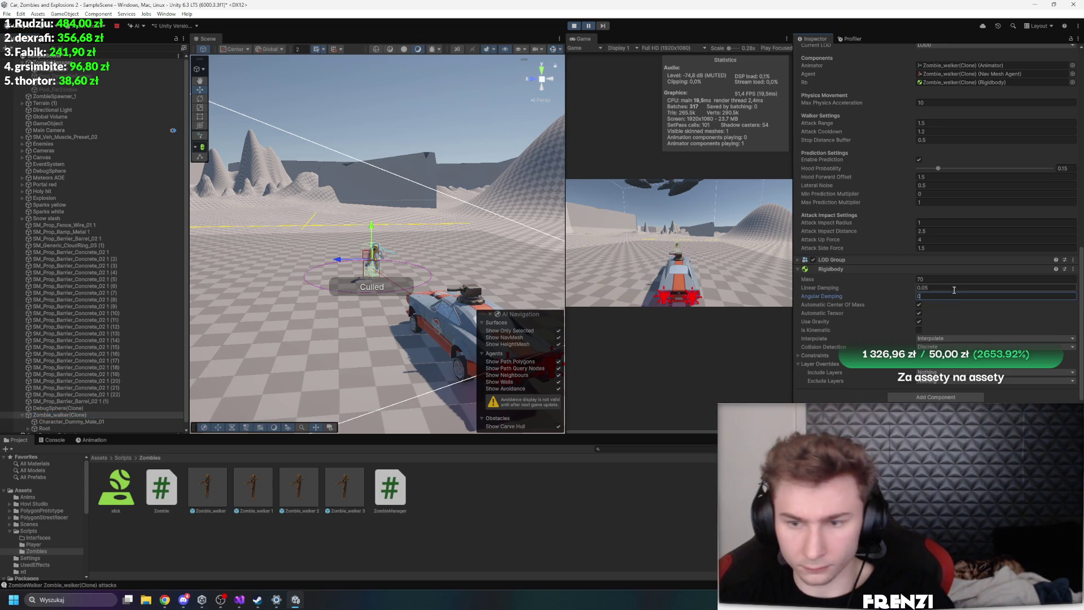
pyautogui.moveTo(424, 229); pyautogui.dragTo(435, 225)
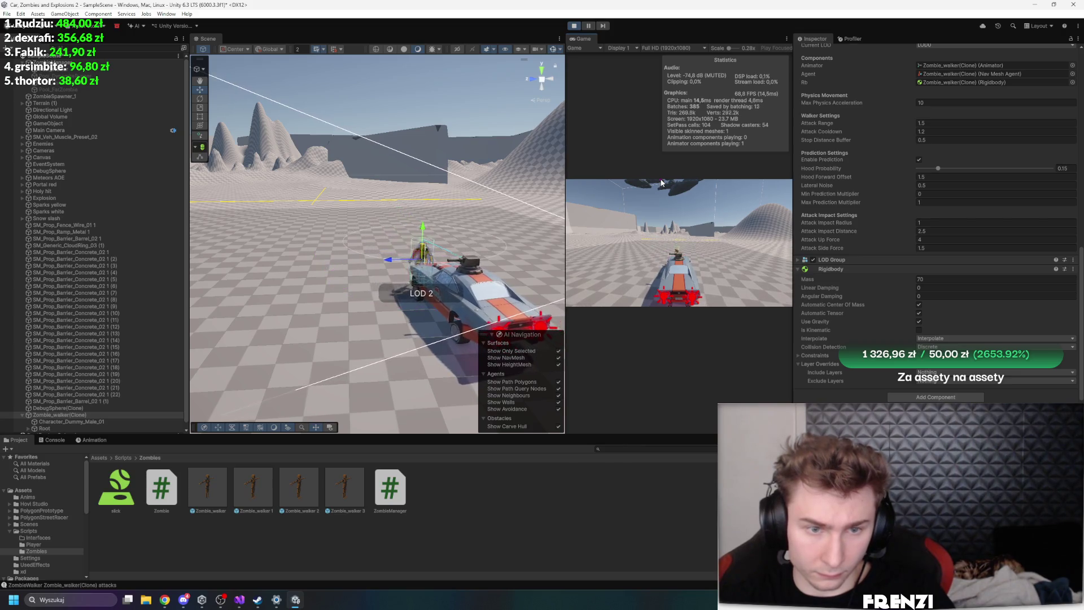
pyautogui.scroll(5, 426, 215)
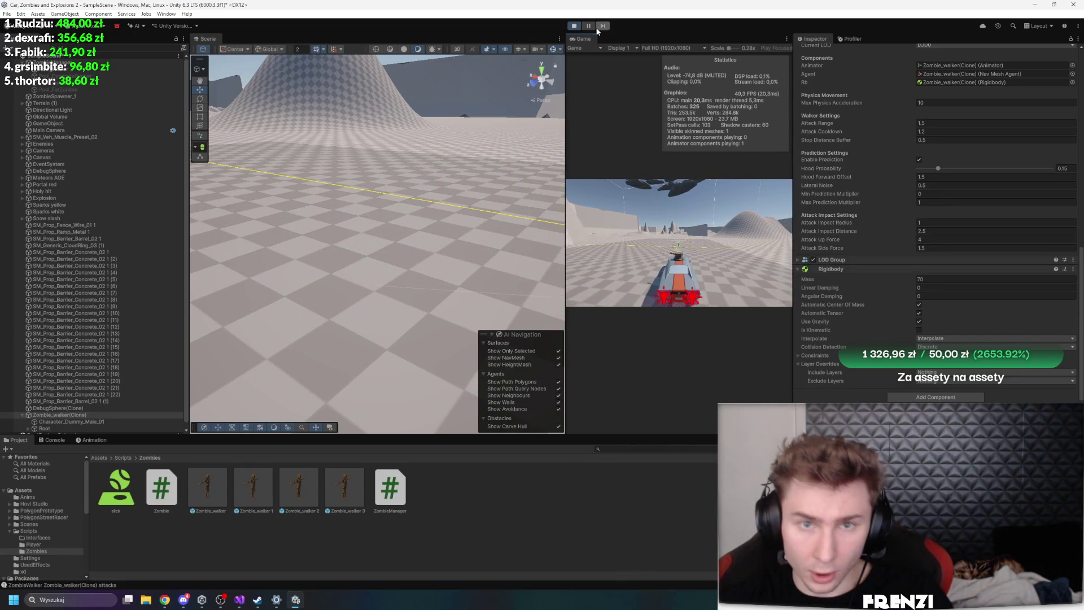
pyautogui.scroll(3, 903, 209)
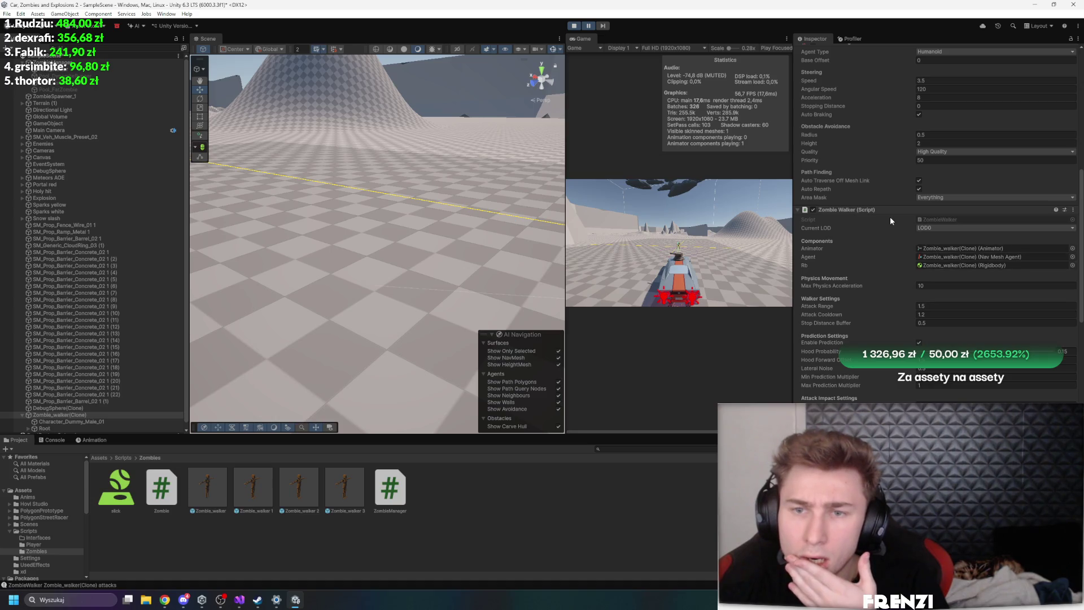
pyautogui.scroll(3, 881, 237)
pyautogui.scroll(-3, 862, 267)
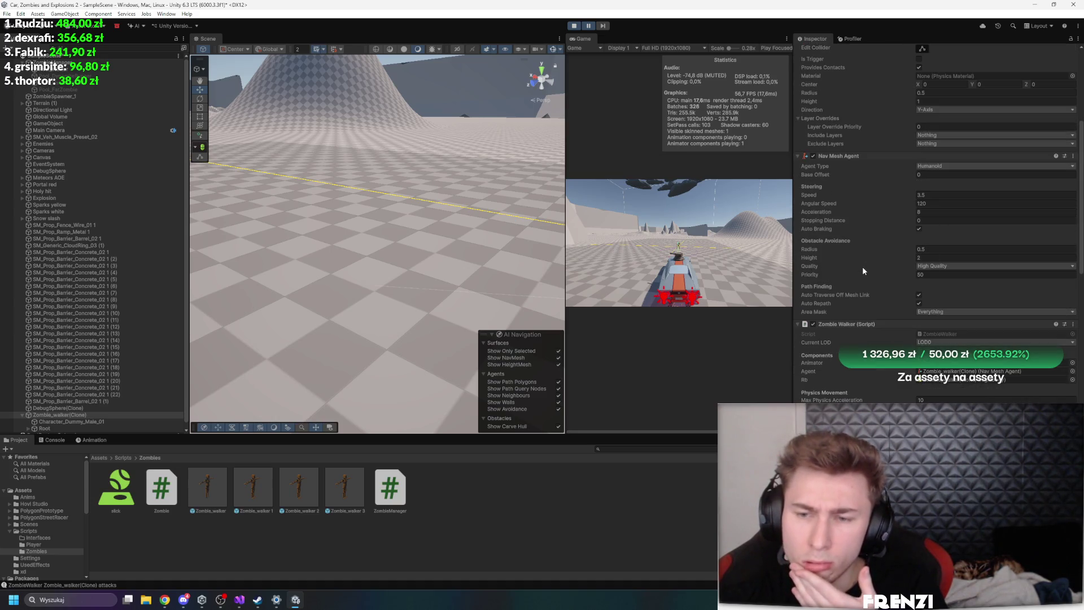
pyautogui.scroll(-3, 863, 266)
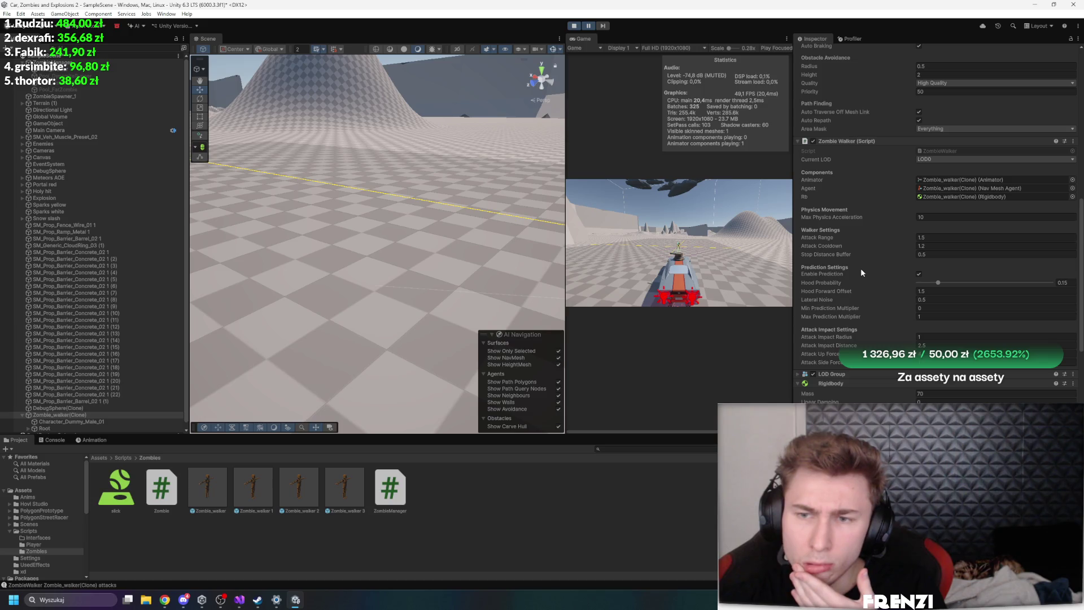
pyautogui.scroll(-5, 860, 268)
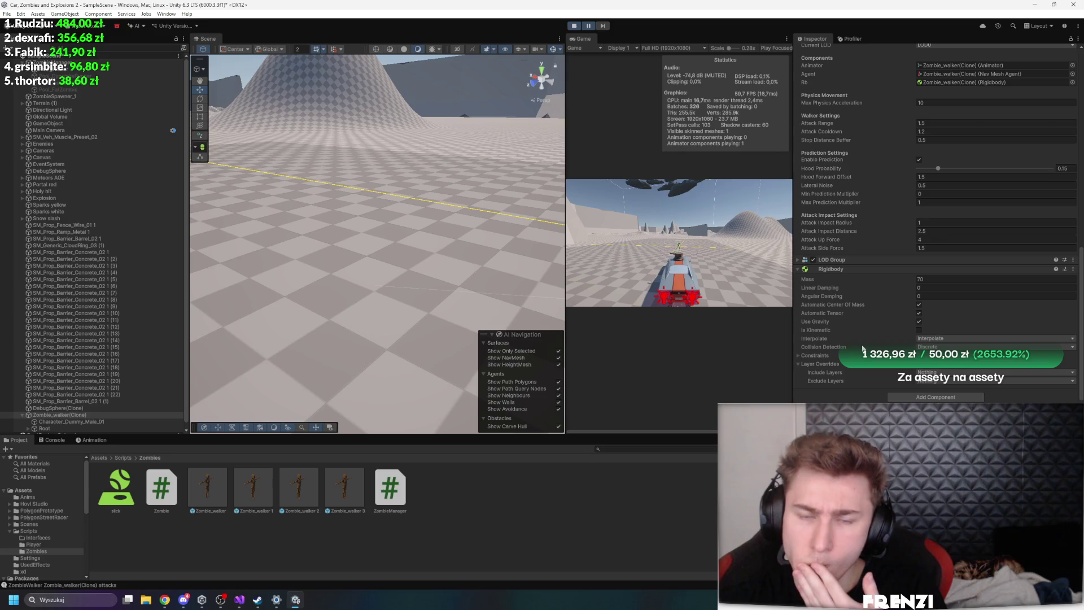
pyautogui.press('f')
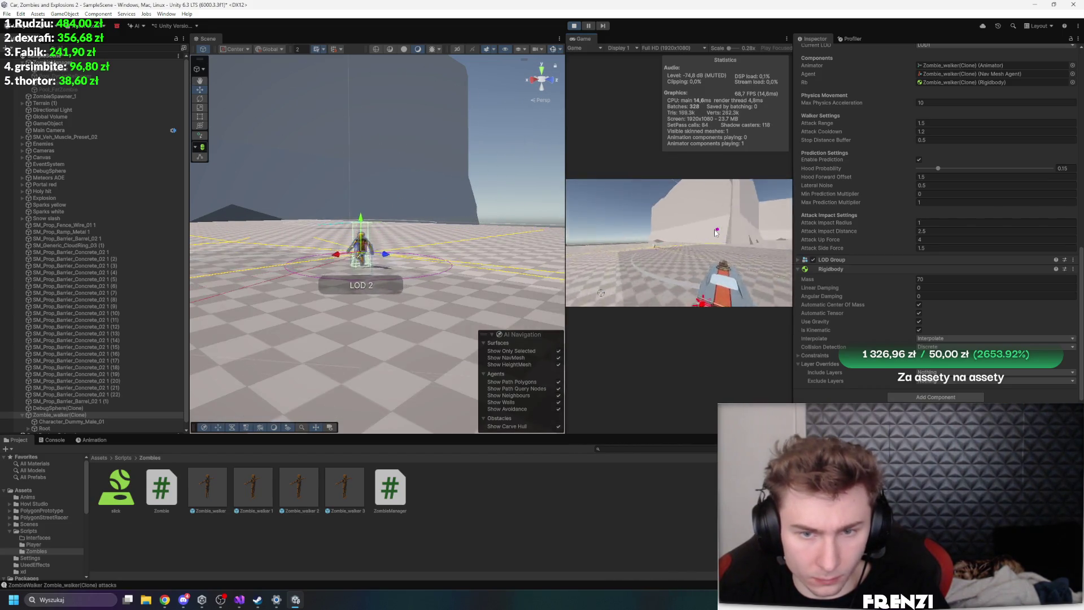
# Lower the Nav Mesh Agent obstacle-avoidance height to about 0.88, frame the zombie, then return to ZombieWalker.cs
pyautogui.scroll(5, 926, 266)
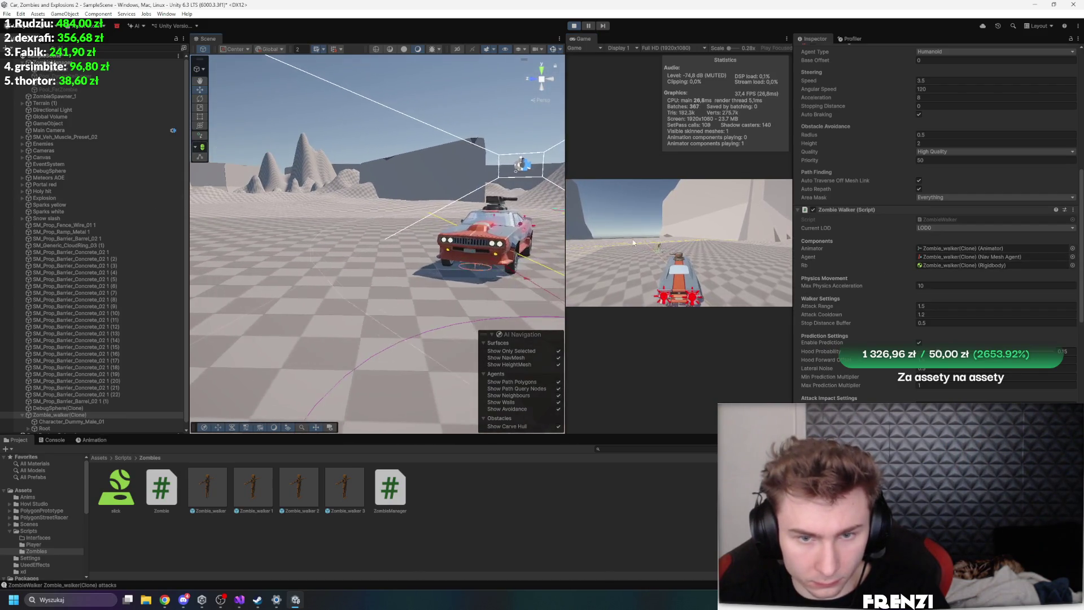
pyautogui.moveTo(430, 214)
pyautogui.mouseDown()
pyautogui.moveTo(413, 206)
pyautogui.moveTo(446, 208)
pyautogui.mouseUp()
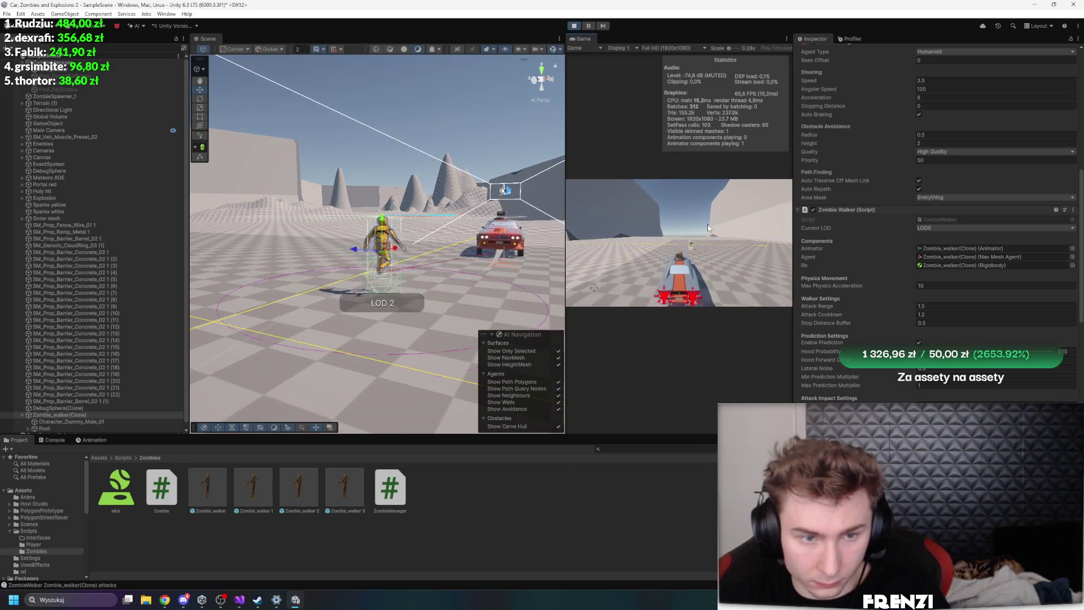
pyautogui.moveTo(486, 182); pyautogui.dragTo(466, 179)
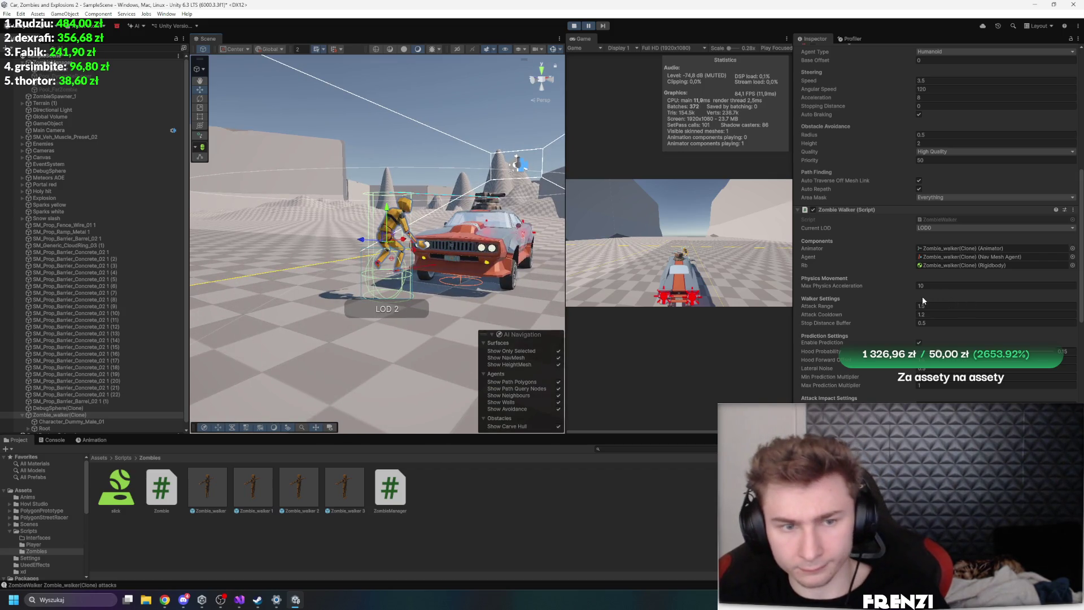
pyautogui.scroll(5, 926, 296)
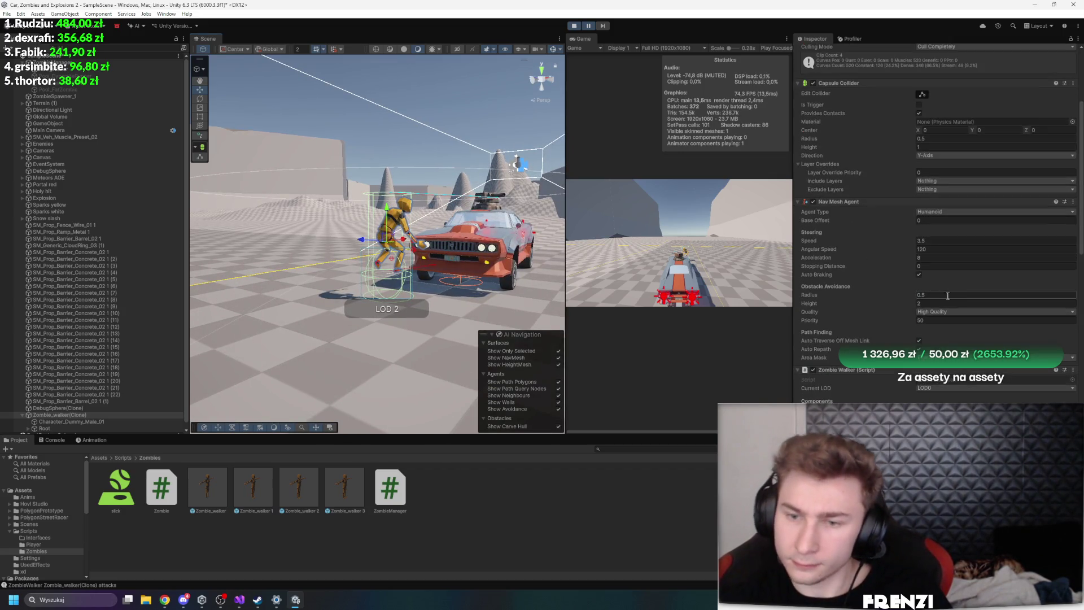
pyautogui.moveTo(876, 302)
pyautogui.mouseDown()
pyautogui.moveTo(858, 303)
pyautogui.moveTo(919, 311)
pyautogui.mouseUp()
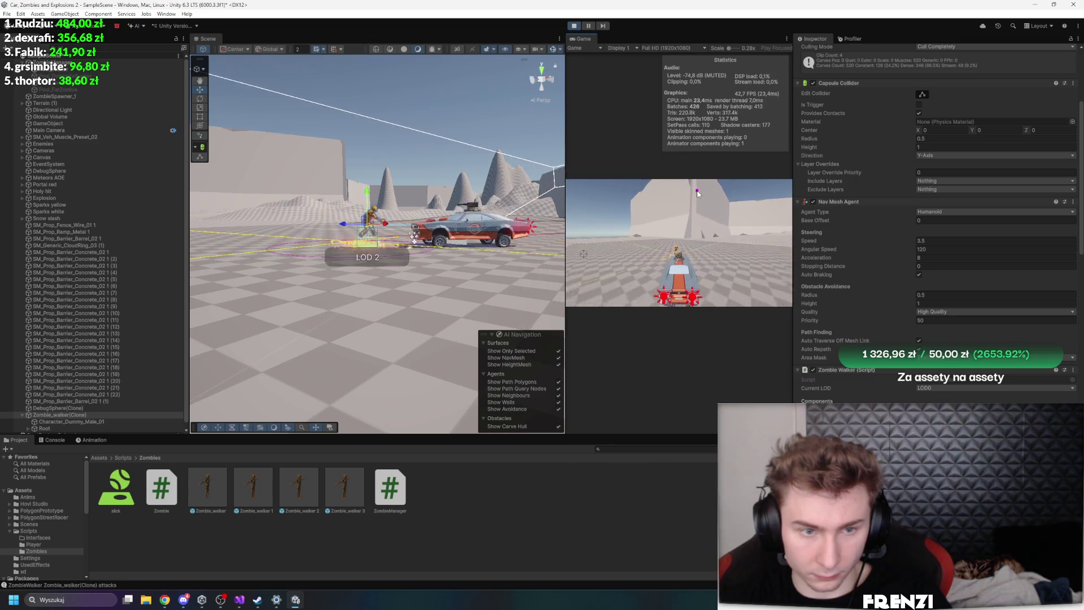
pyautogui.scroll(-5, 929, 290)
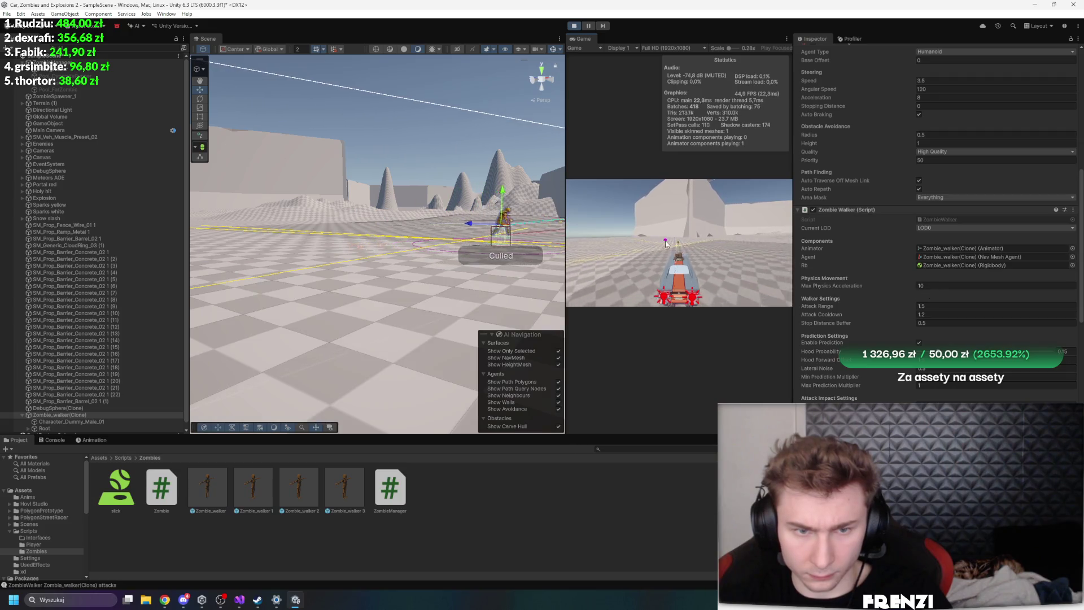
pyautogui.press('f')
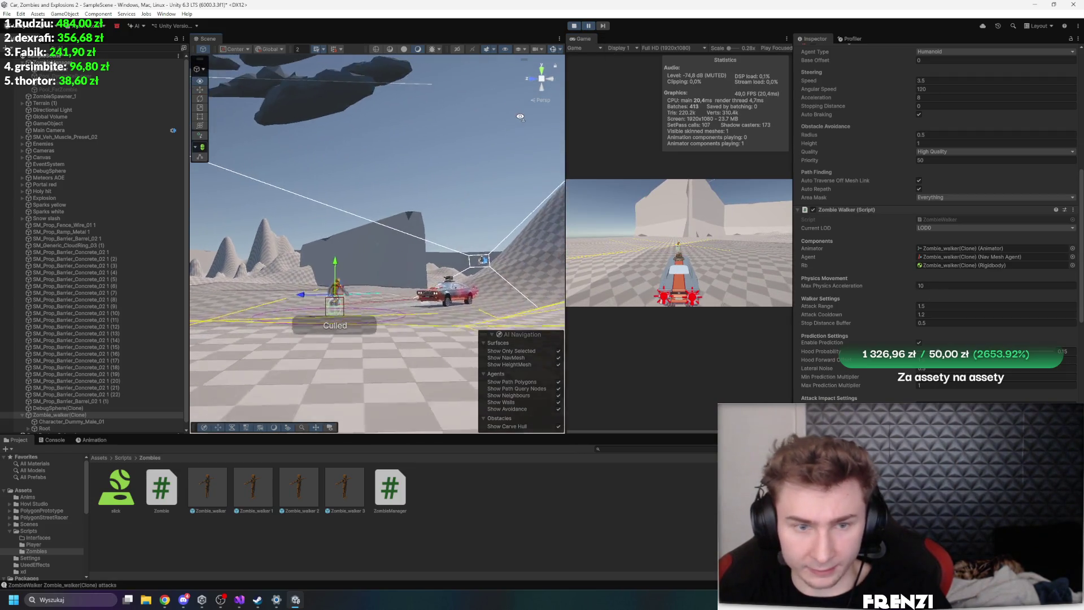
pyautogui.click(240, 600)
pyautogui.scroll(-15, 405, 349)
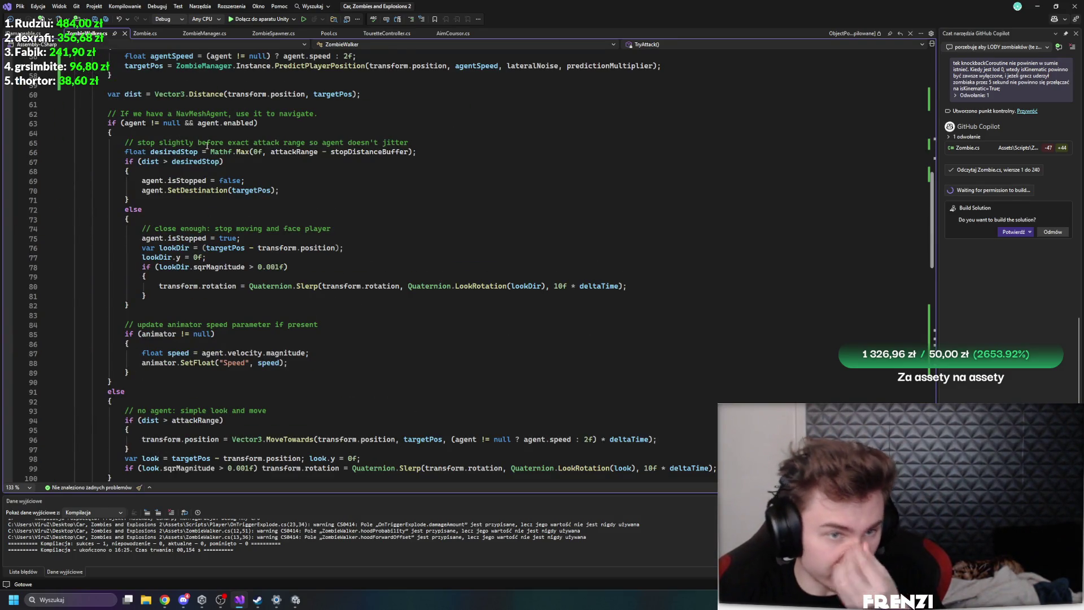
# Scroll through ZombieWalker.cs and inspect the NavMeshAgent check in the Tick method
pyautogui.scroll(-7, 312, 330)
pyautogui.scroll(-10, 278, 307)
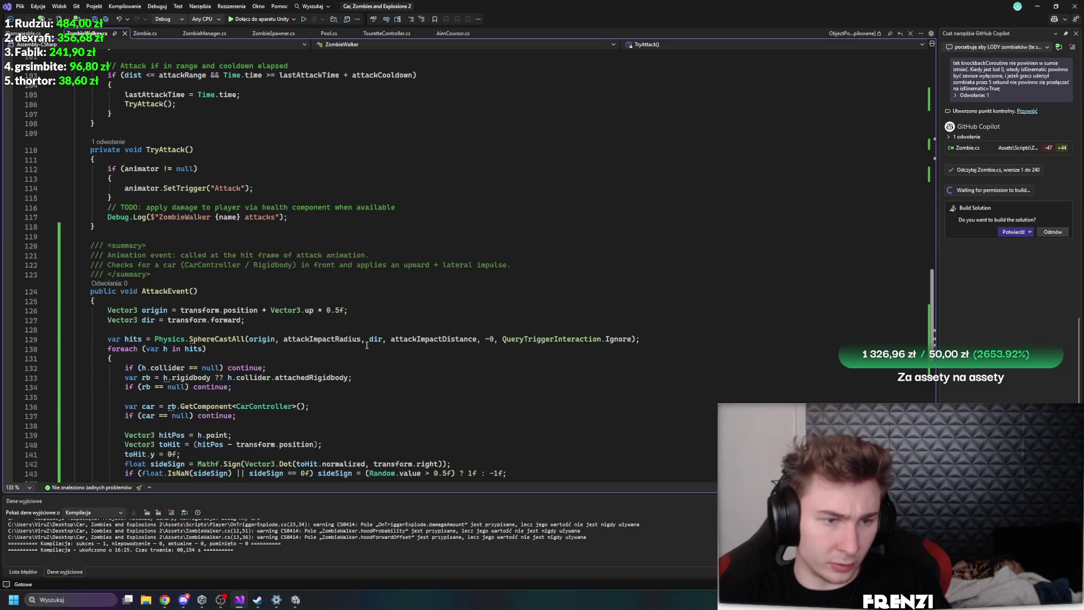
pyautogui.scroll(15, 345, 386)
pyautogui.scroll(15, 345, 387)
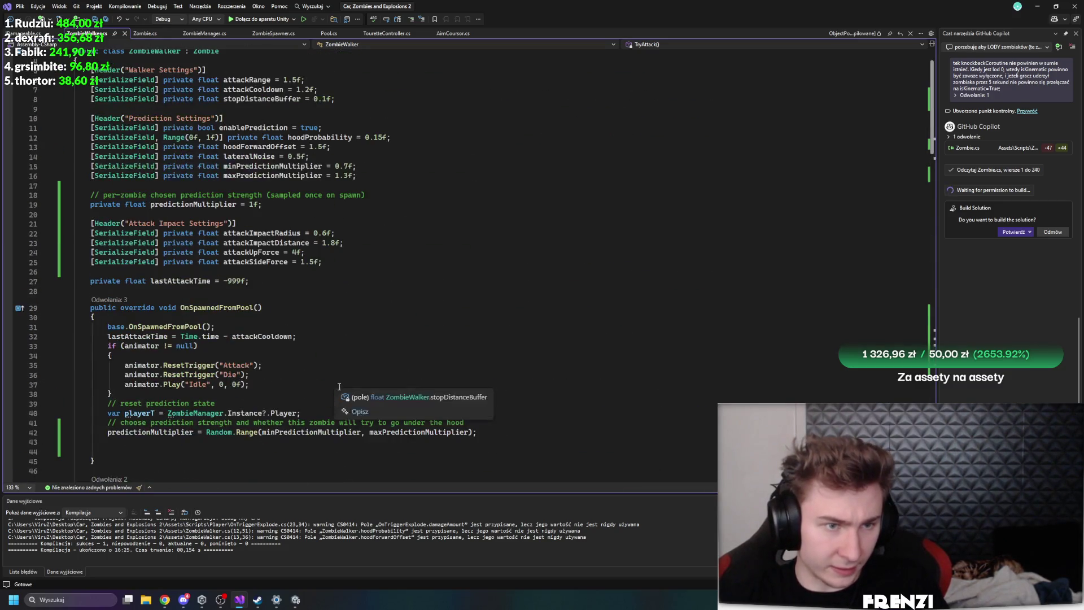
pyautogui.scroll(-8, 337, 387)
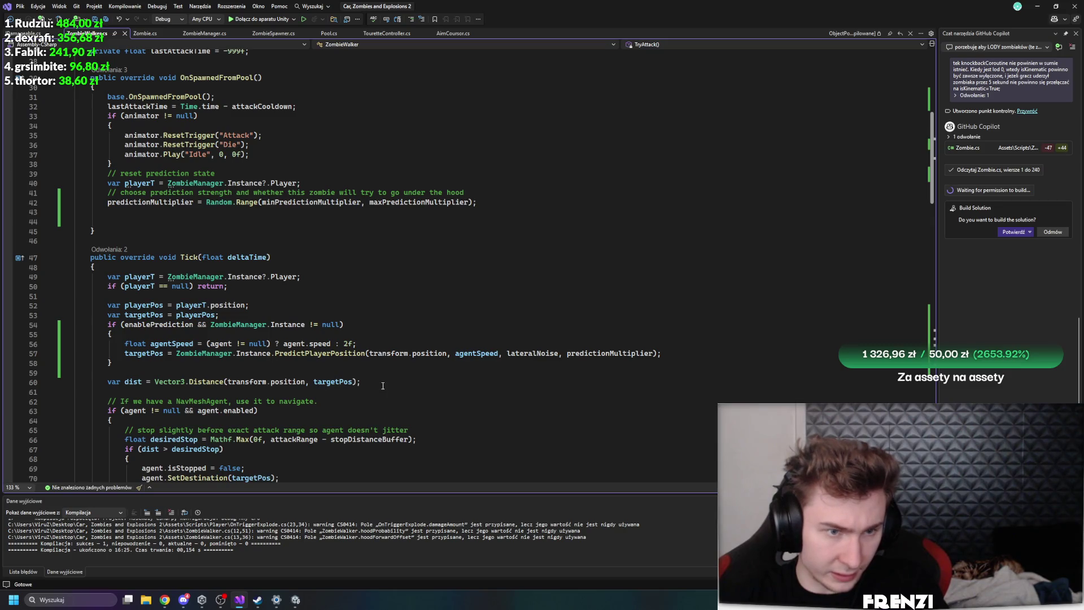
pyautogui.scroll(-10, 253, 322)
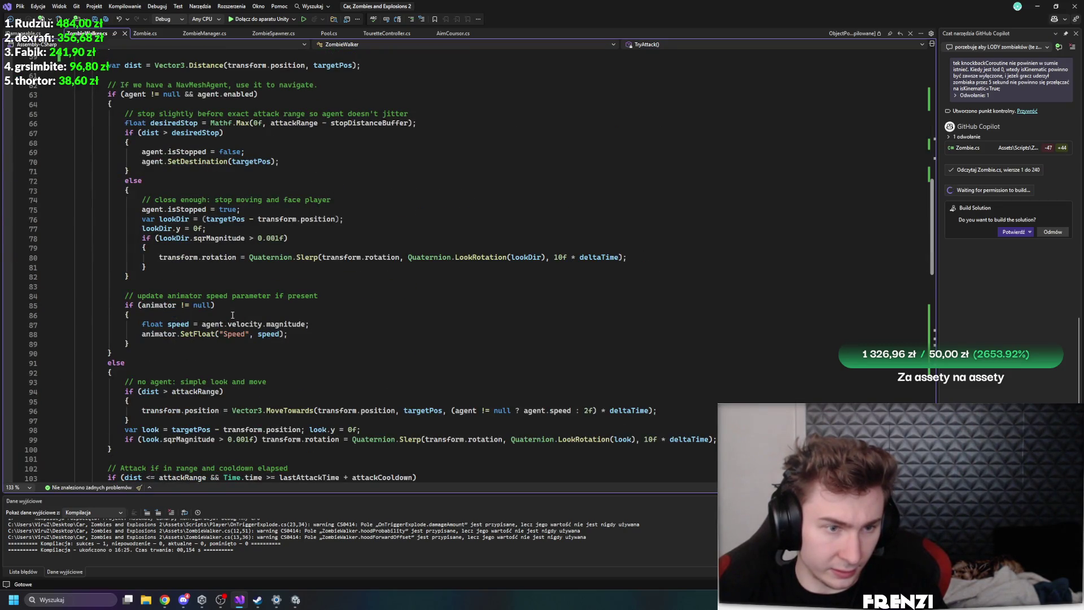
pyautogui.scroll(-2, 261, 406)
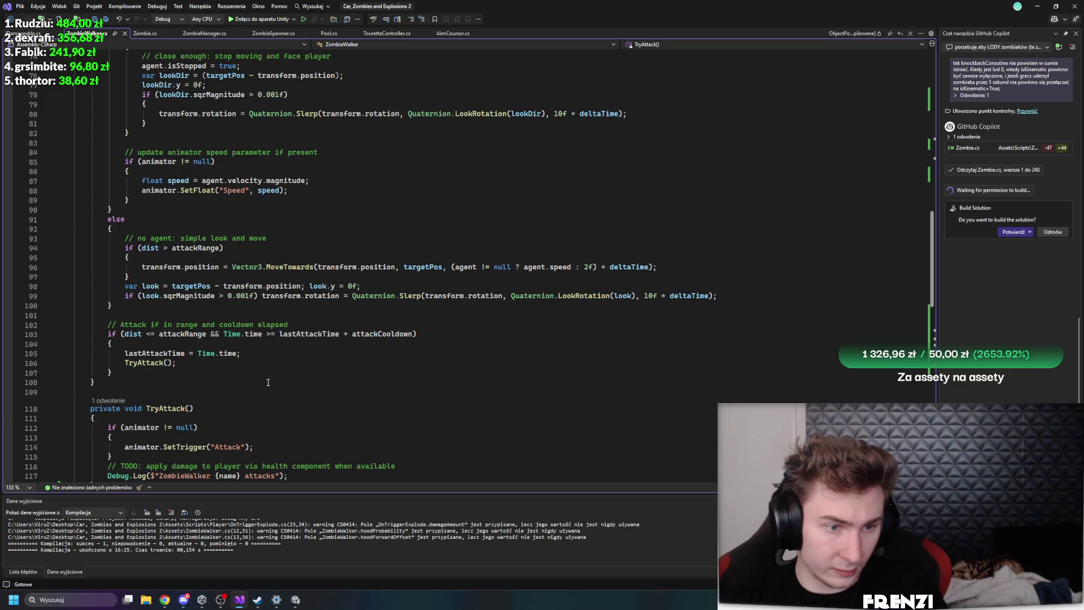
pyautogui.scroll(18, 246, 383)
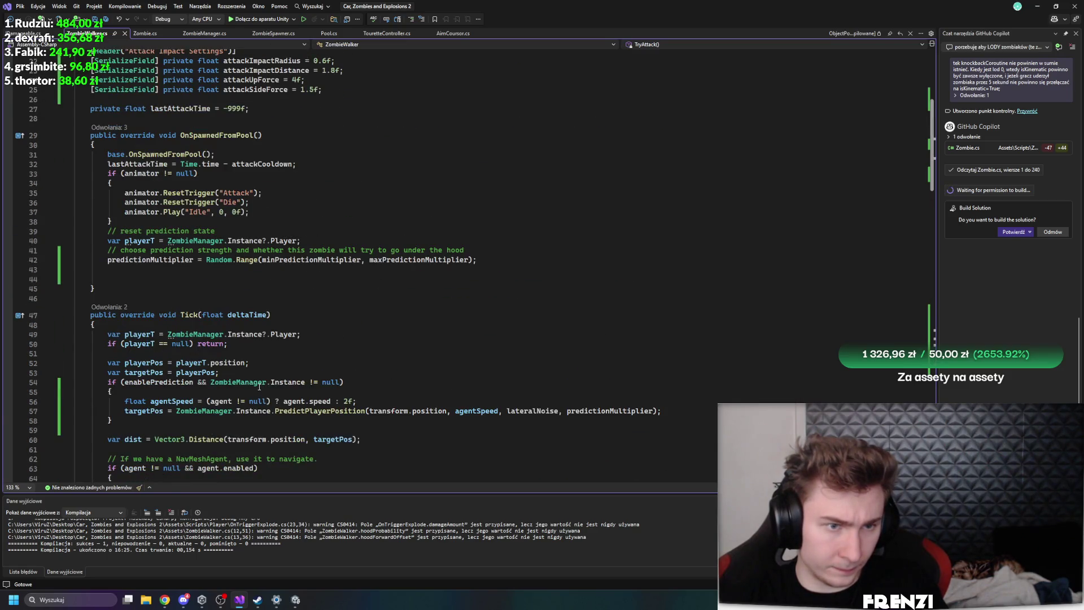
pyautogui.scroll(-8, 222, 309)
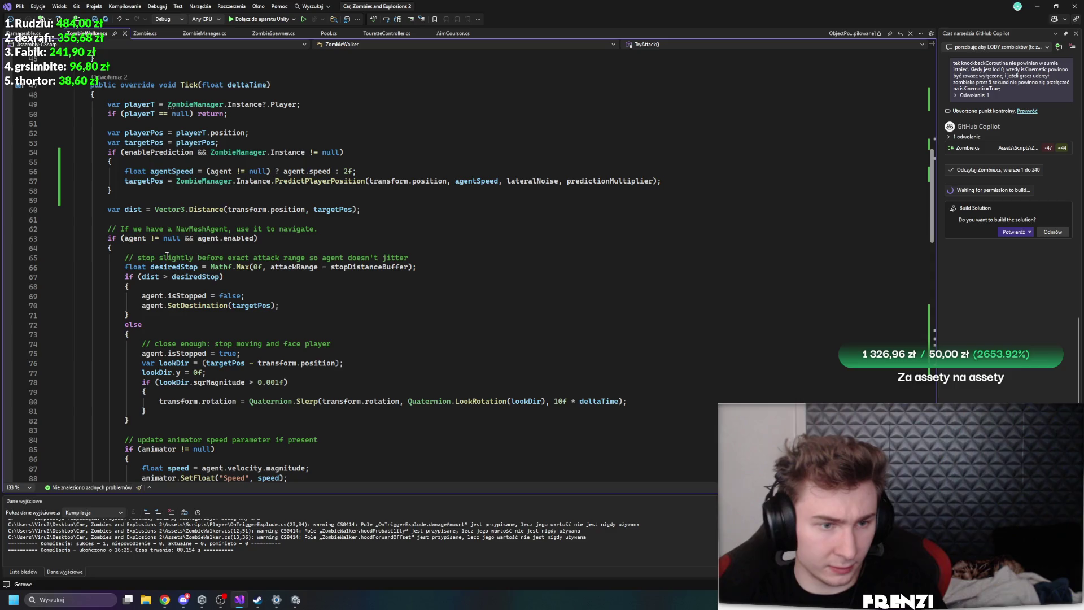
pyautogui.click(187, 229)
pyautogui.click(219, 238)
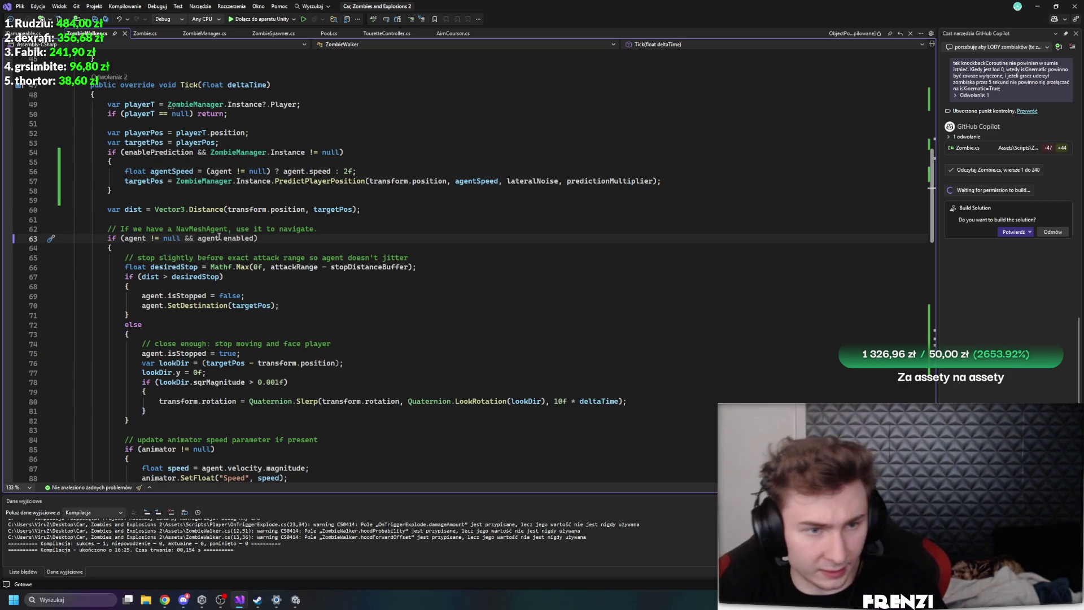
# Review the TryAttack code and the minPredictionMultiplier field, then switch to Zombie.cs
pyautogui.scroll(-2, 198, 323)
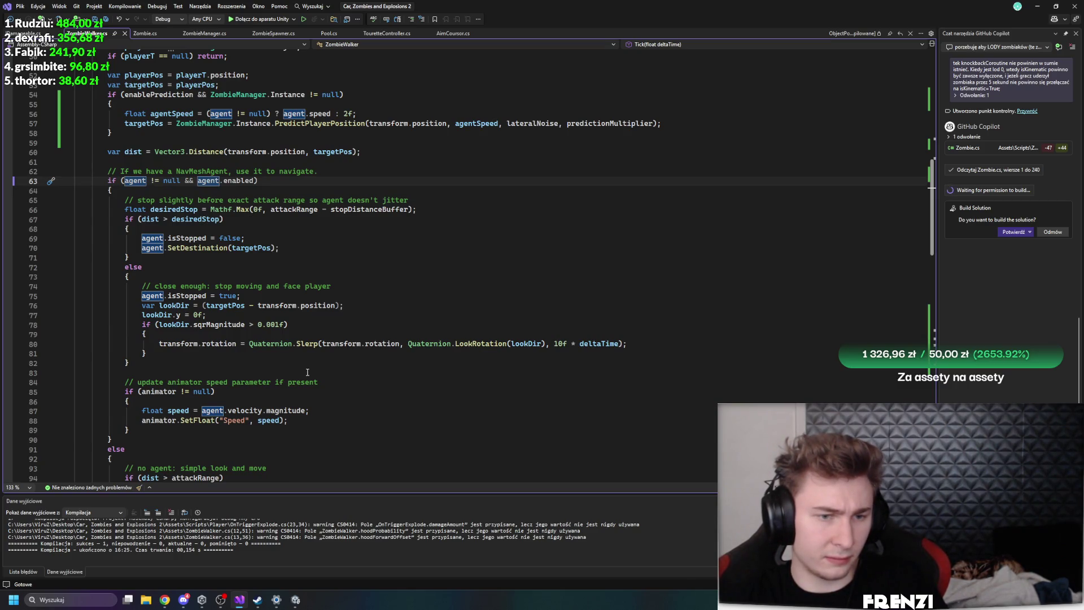
pyautogui.scroll(-2, 289, 374)
pyautogui.scroll(-3, 200, 334)
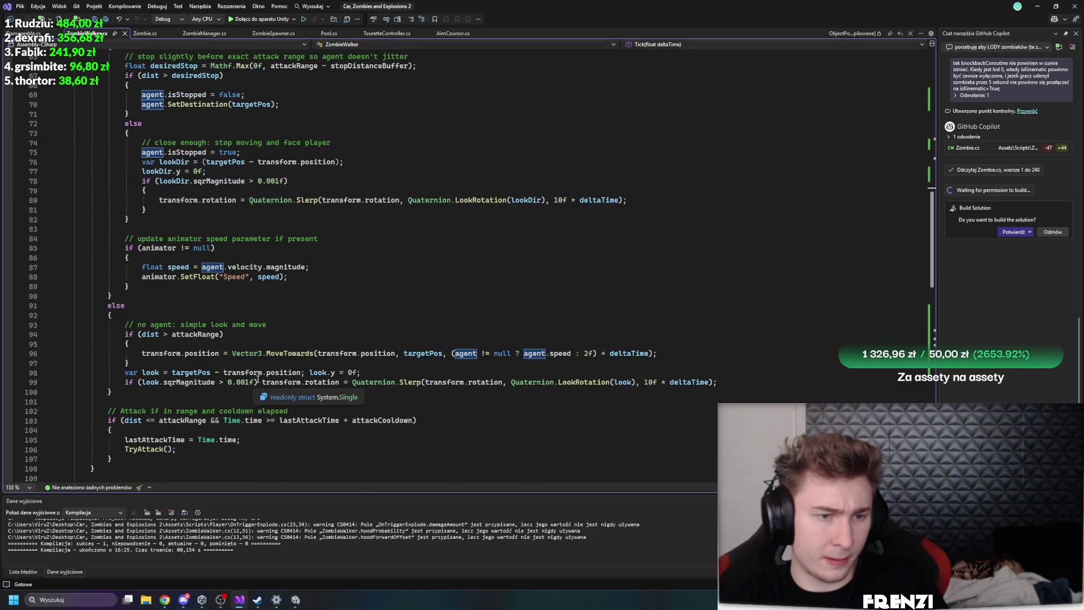
pyautogui.scroll(4, 200, 334)
pyautogui.scroll(-12, 207, 162)
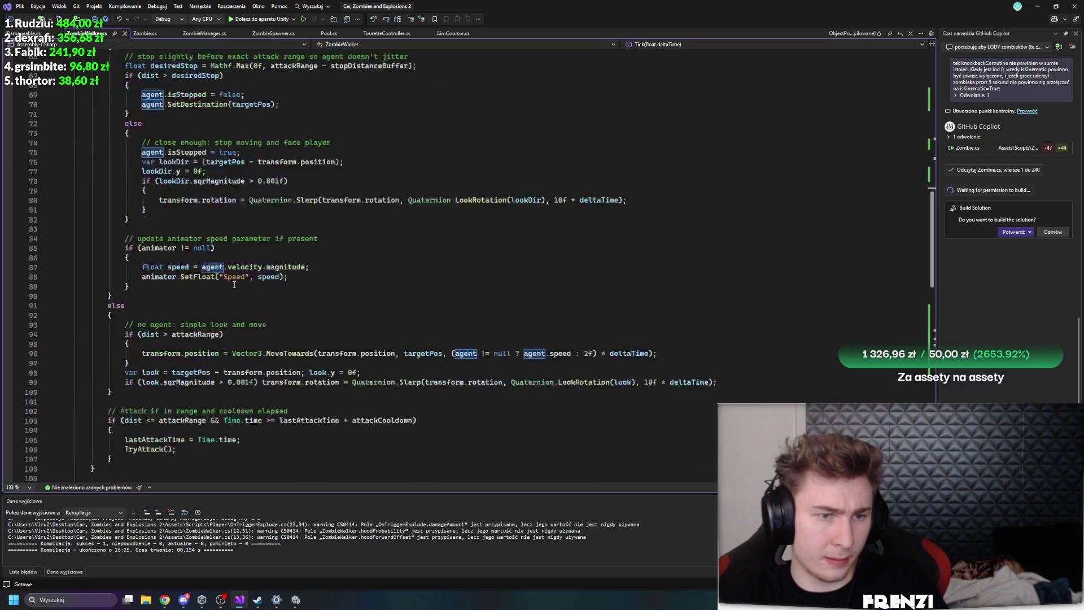
pyautogui.scroll(-6, 367, 296)
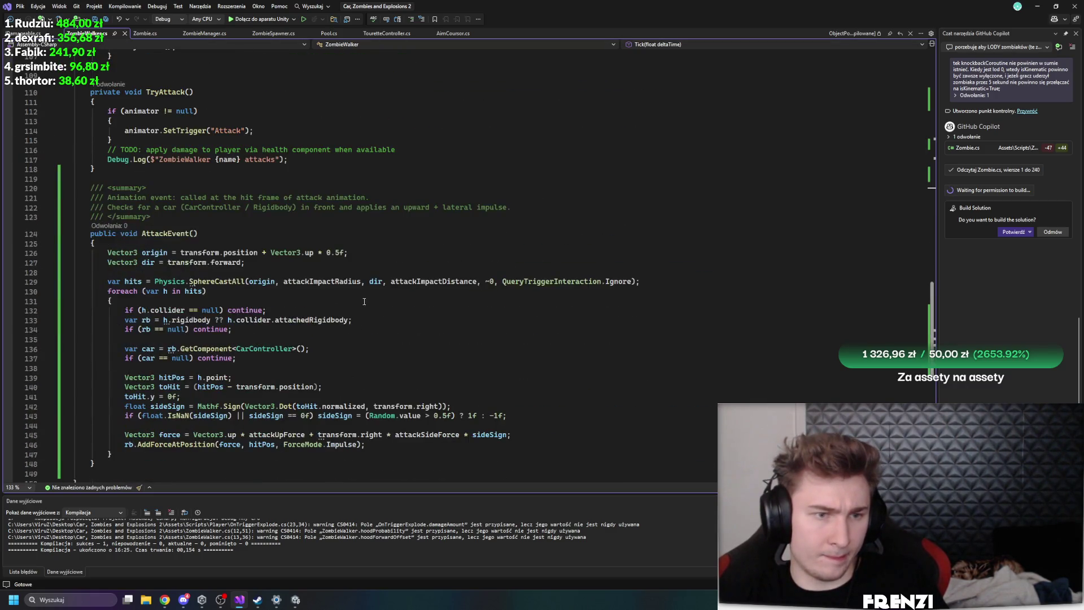
pyautogui.scroll(20, 480, 324)
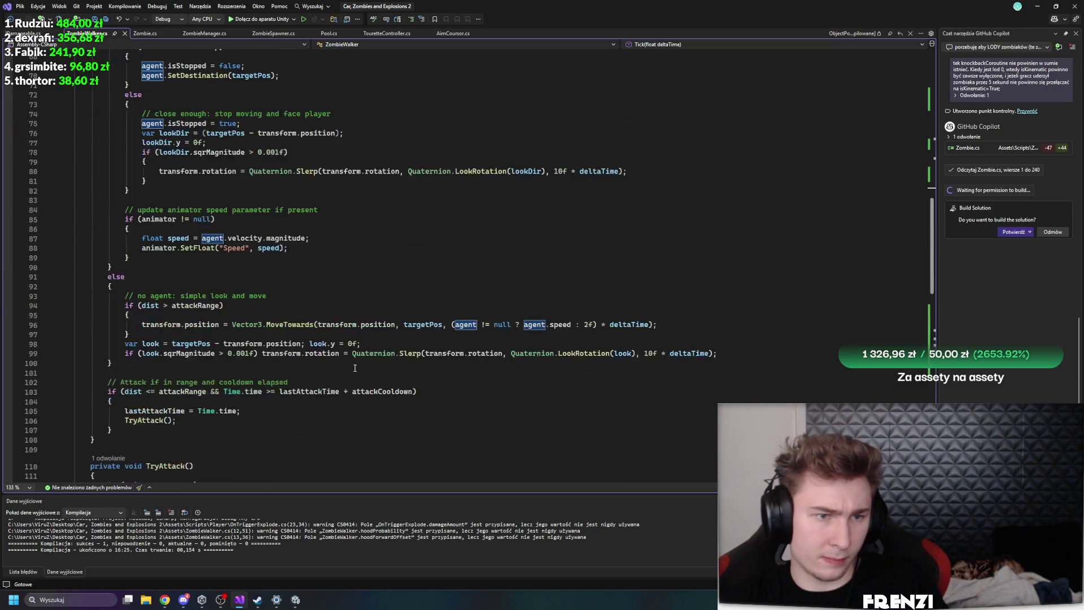
pyautogui.scroll(5, 349, 379)
pyautogui.click(344, 375)
pyautogui.click(144, 34)
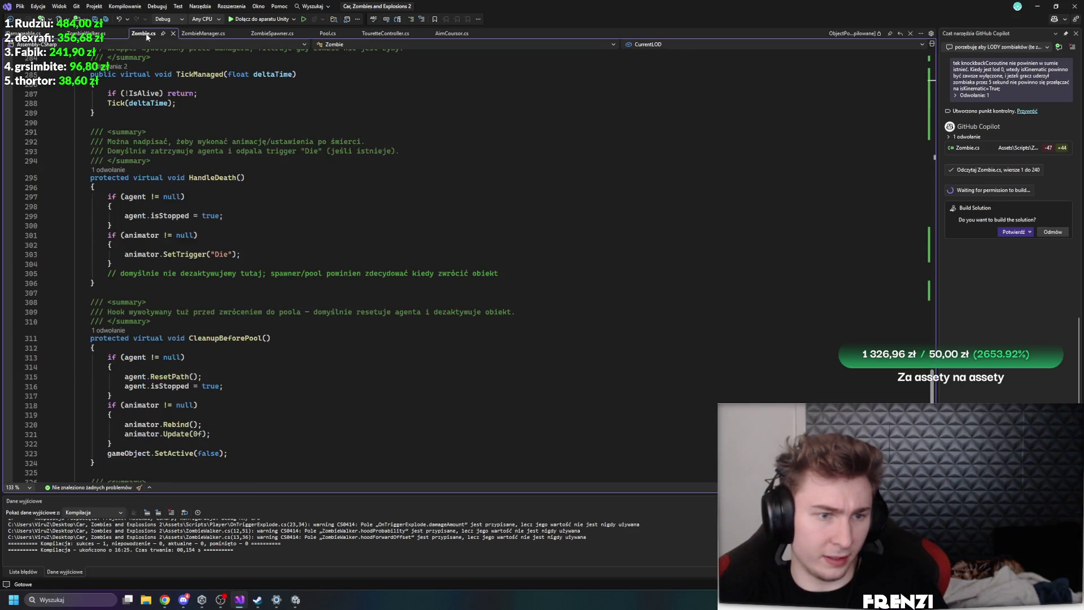
# Inspect the desired and planarVel variables in Zombie.cs FixedUpdate
pyautogui.scroll(10, 369, 362)
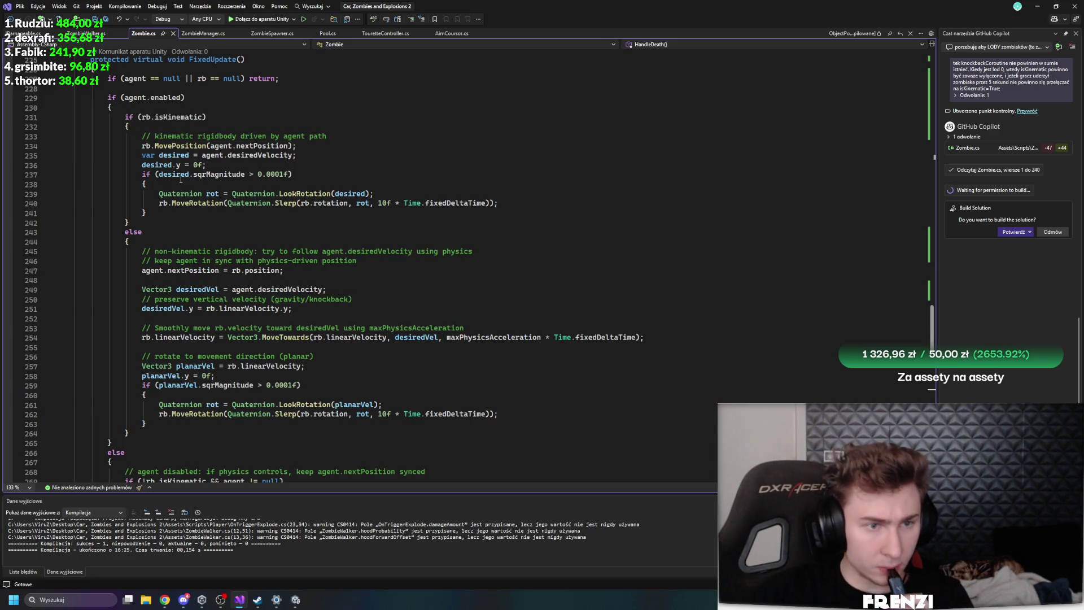
pyautogui.click(152, 166)
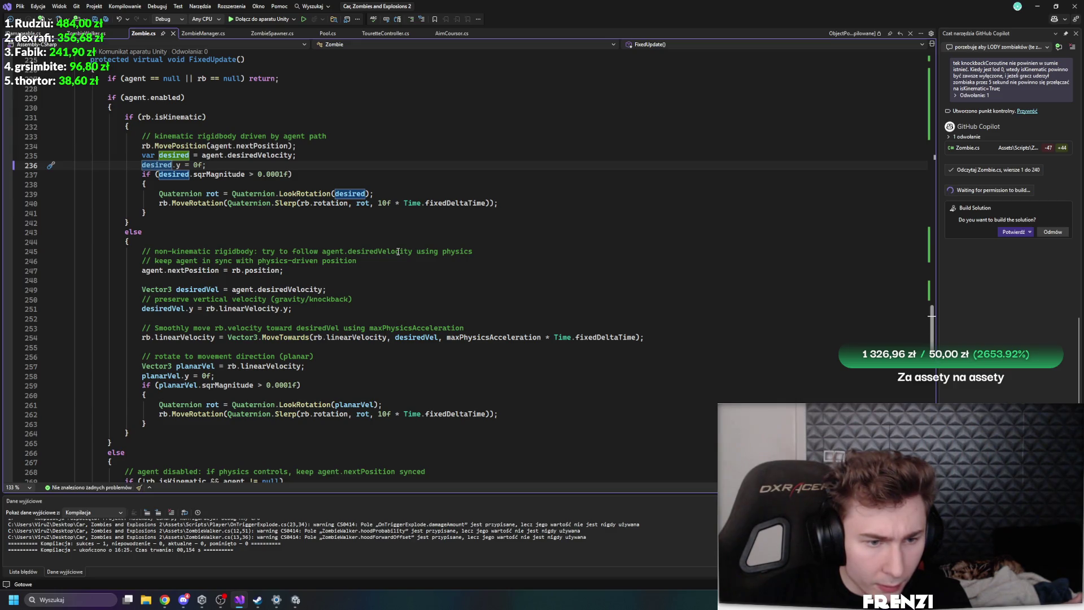
pyautogui.scroll(-3, 398, 251)
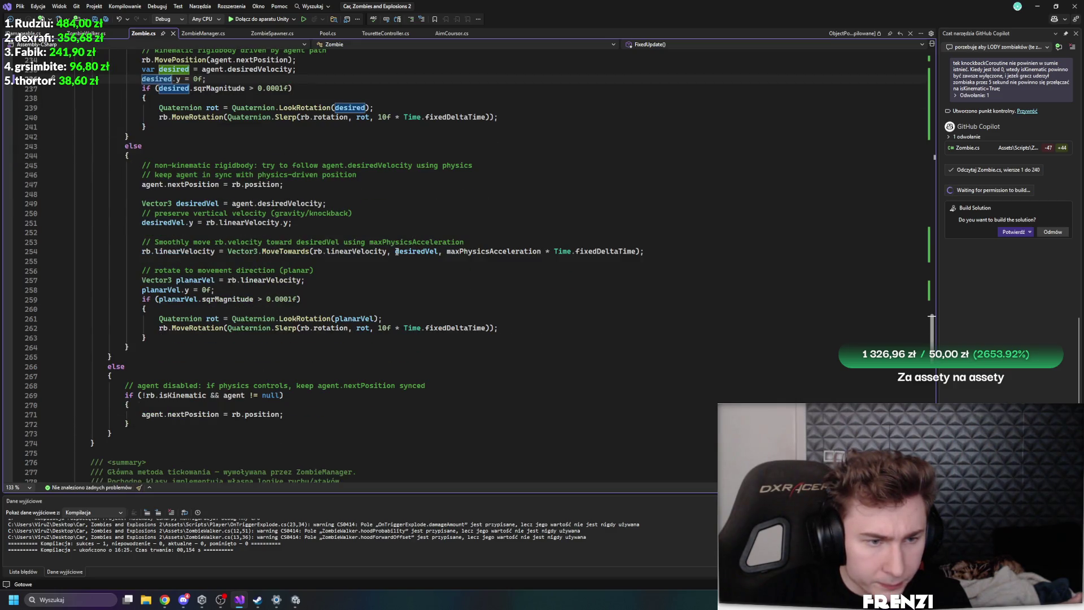
pyautogui.click(170, 291)
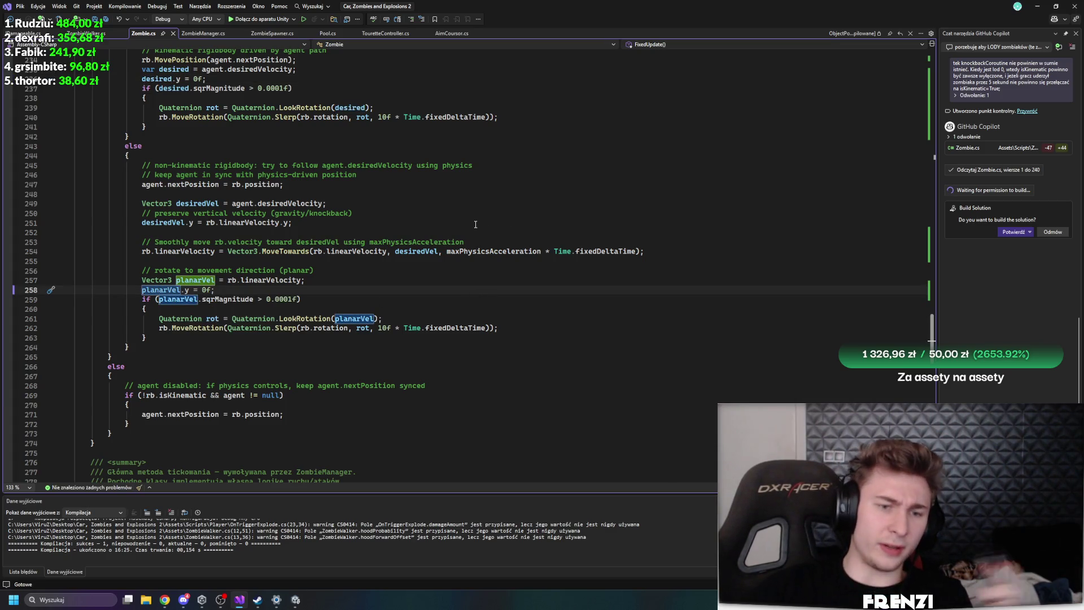
pyautogui.scroll(6, 416, 266)
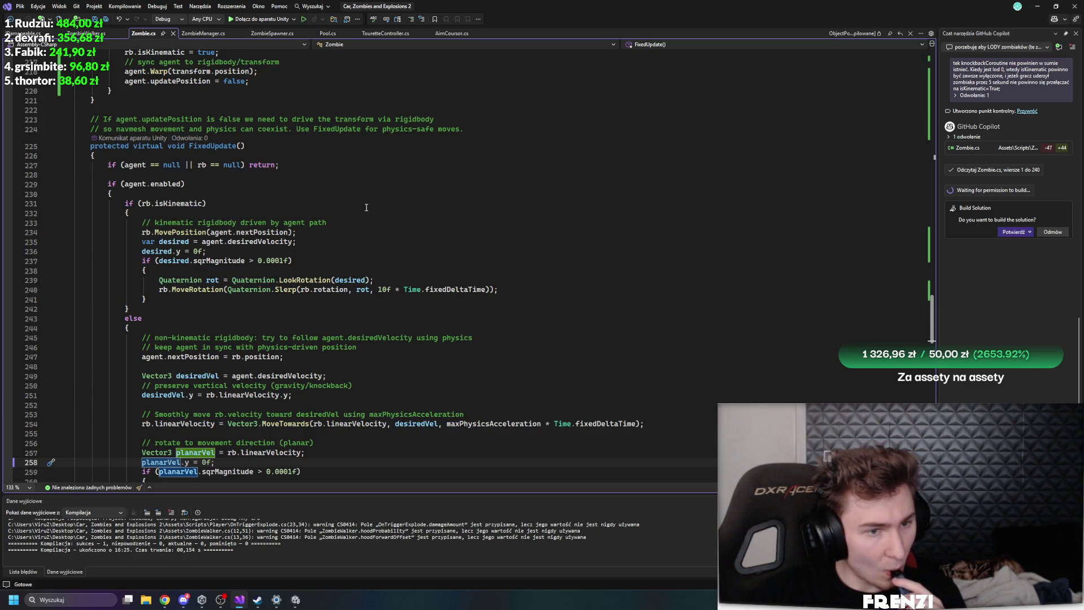
# Select the kinematic rigidbody movement block, lines 234–241
pyautogui.click(201, 204)
pyautogui.click(434, 234)
pyautogui.moveTo(148, 299); pyautogui.dragTo(78, 232)
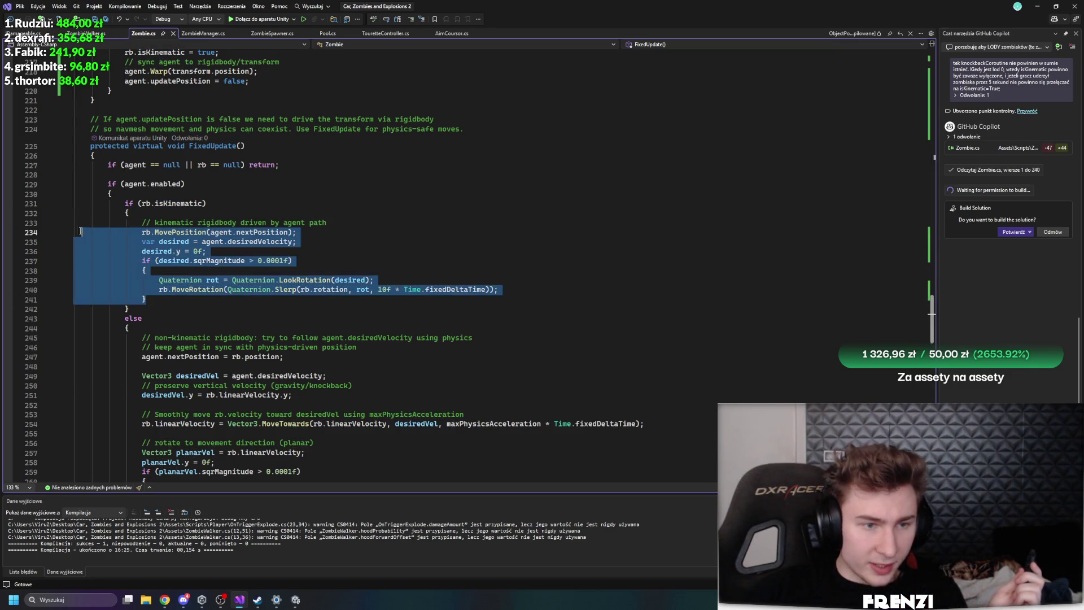
# Select FixedUpdate's else branch from line 243 to the closing brace on line 263 and review it
pyautogui.scroll(-4, 433, 279)
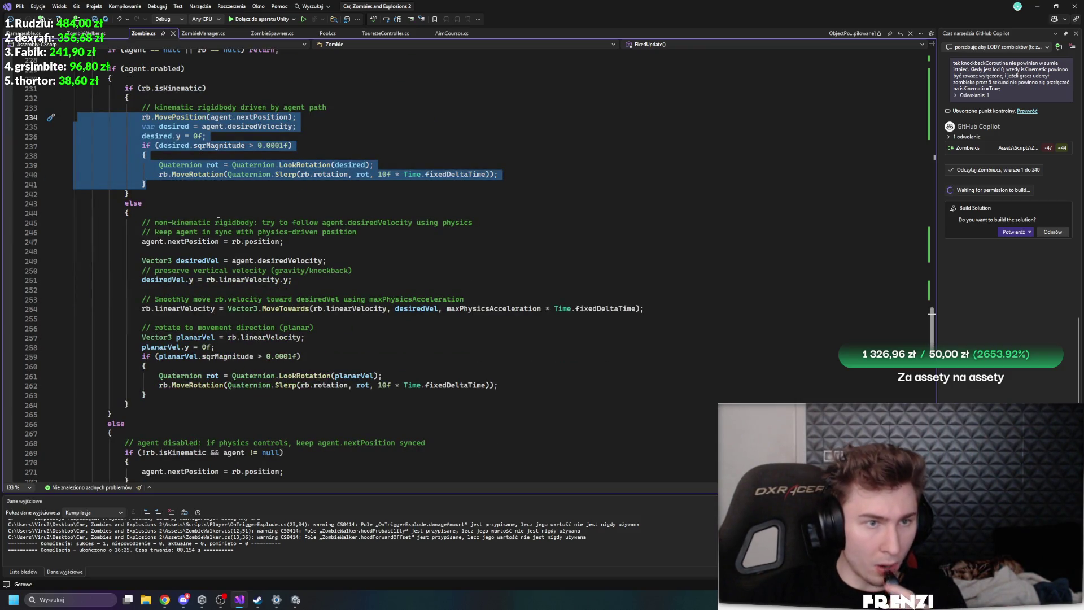
pyautogui.moveTo(124, 203); pyautogui.dragTo(330, 395)
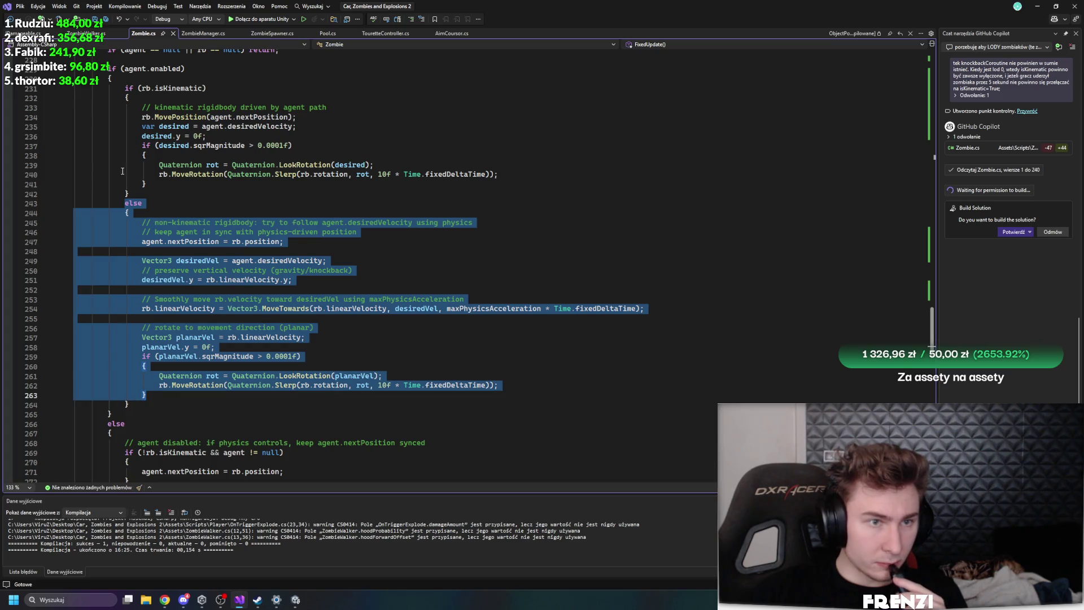
pyautogui.scroll(-5, 272, 358)
pyautogui.scroll(1, 403, 288)
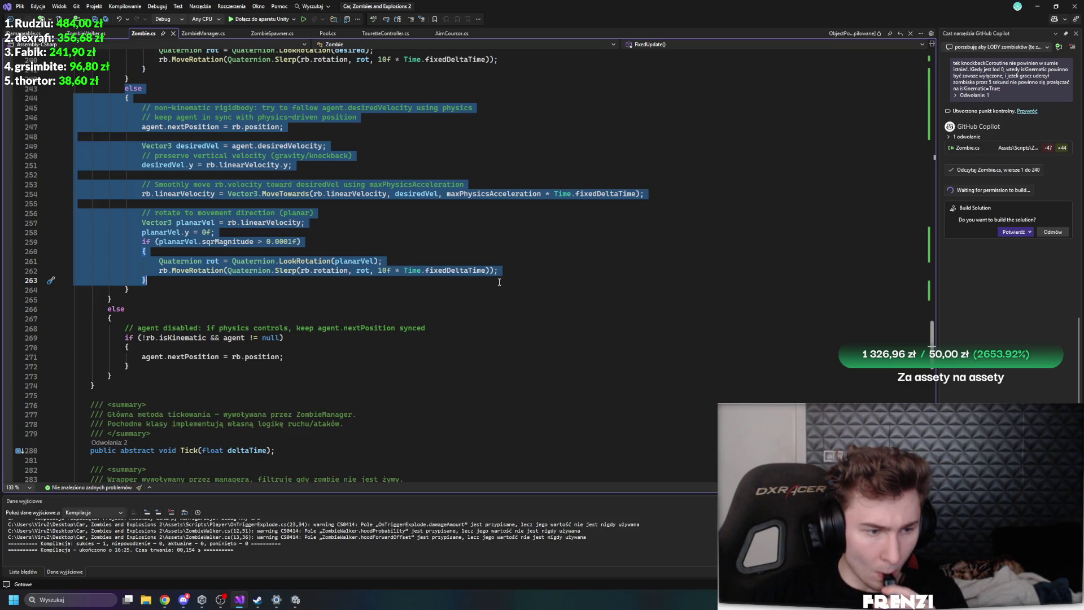
pyautogui.scroll(-4, 491, 287)
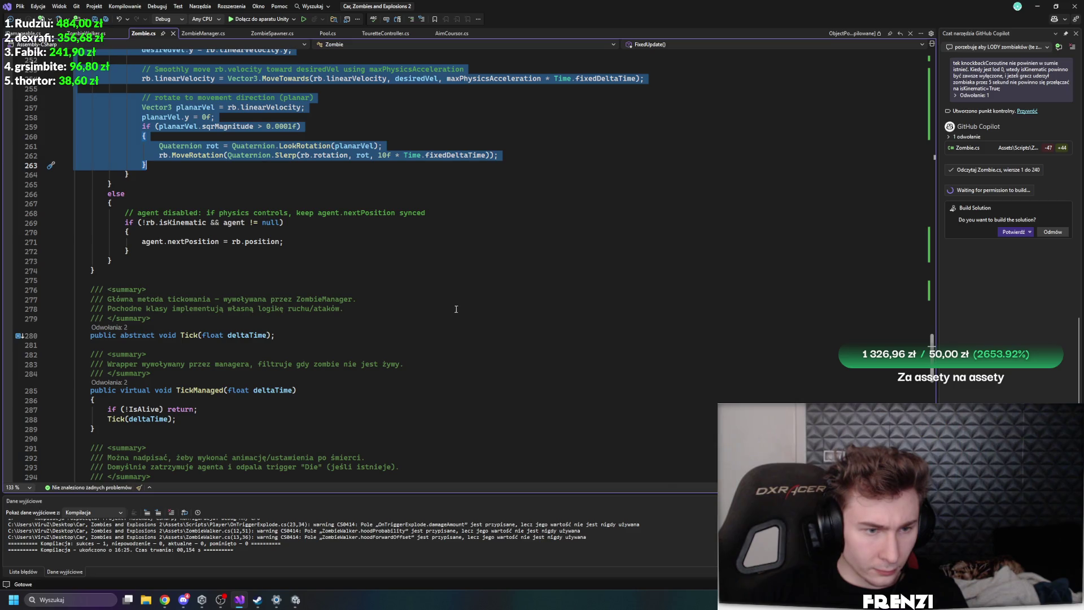
pyautogui.scroll(8, 458, 310)
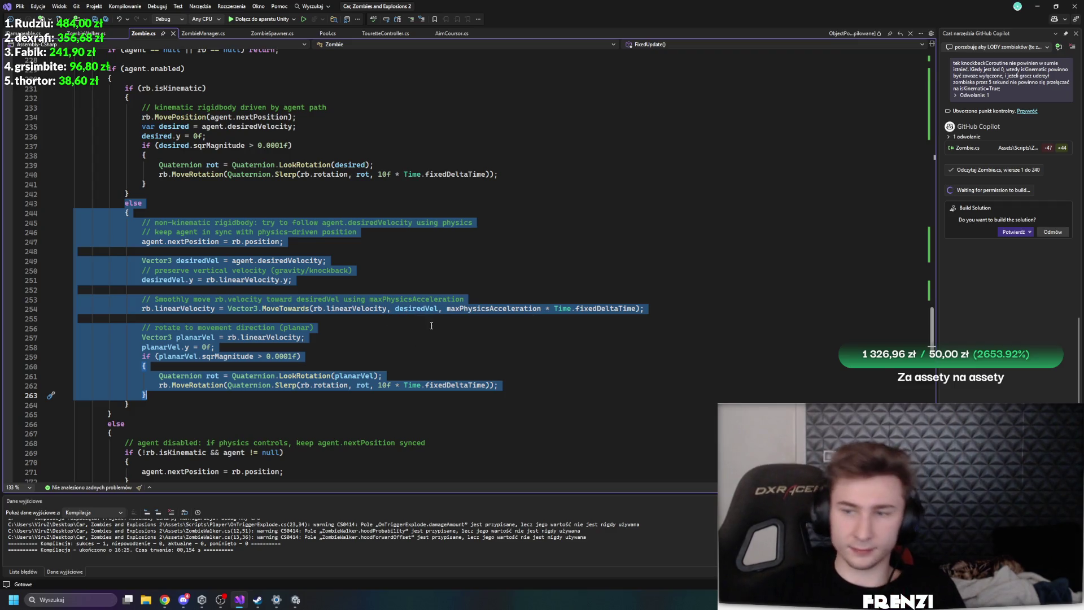
# Approve Copilot's Build Solution with Potwierdź, glance at Unity, and reselect lines 243–264 in Zombie.cs
pyautogui.click(1014, 232)
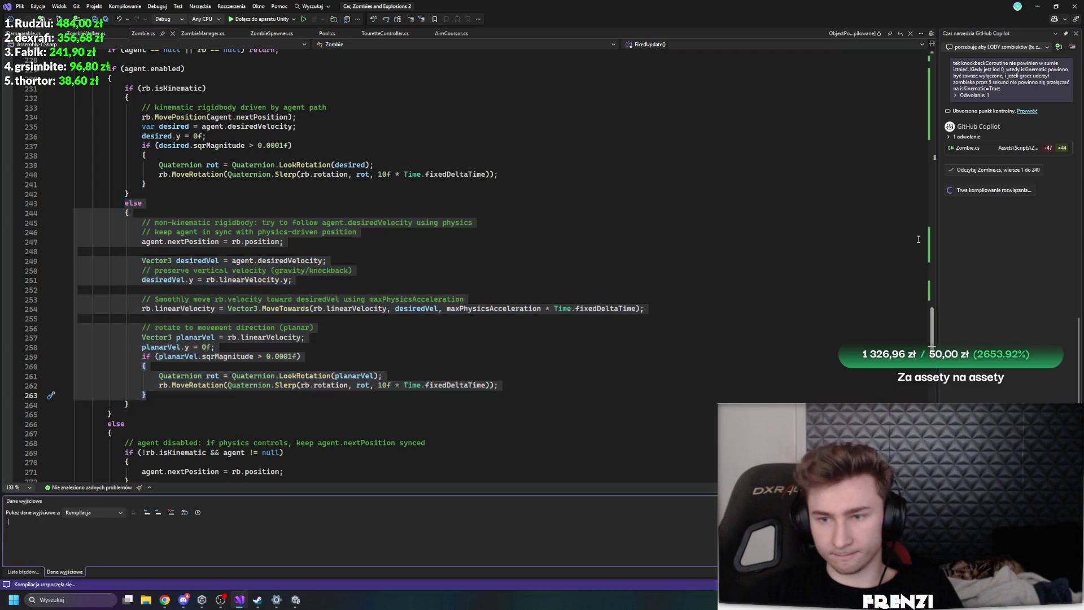
pyautogui.click(802, 233)
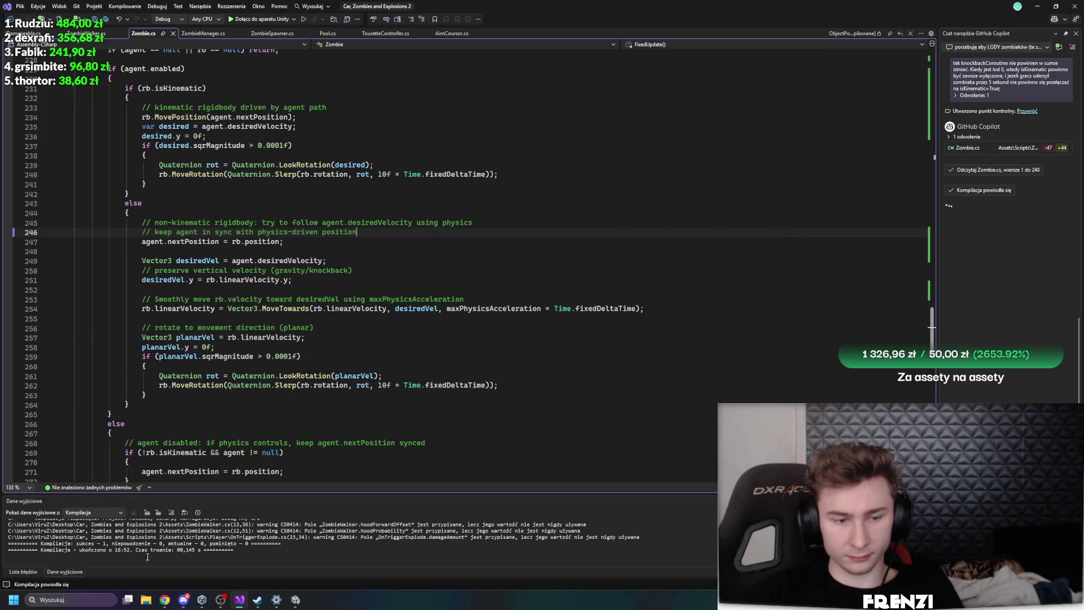
pyautogui.click(296, 600)
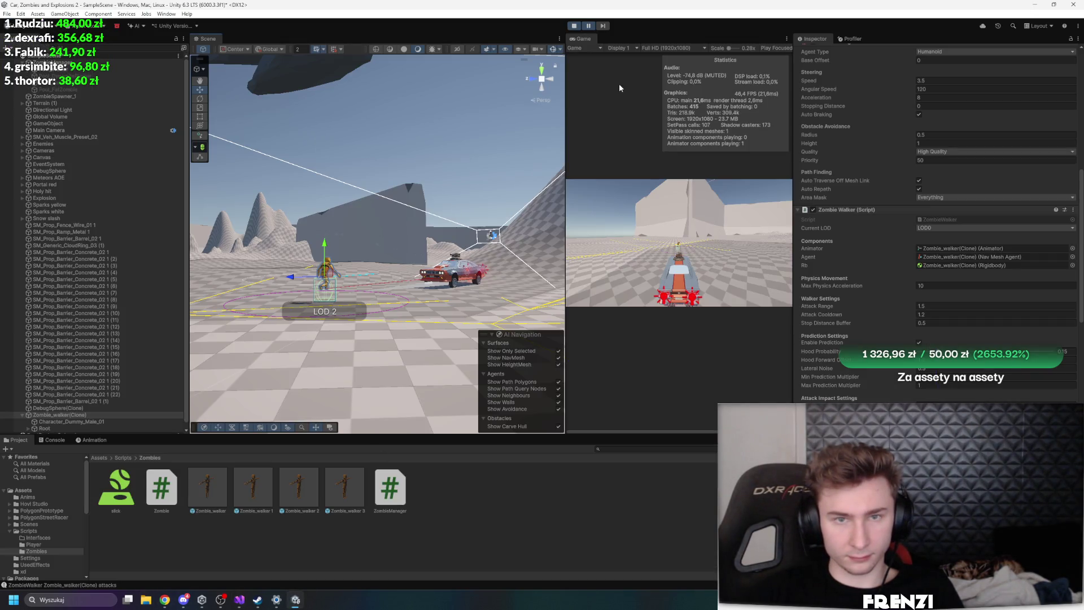
pyautogui.click(240, 600)
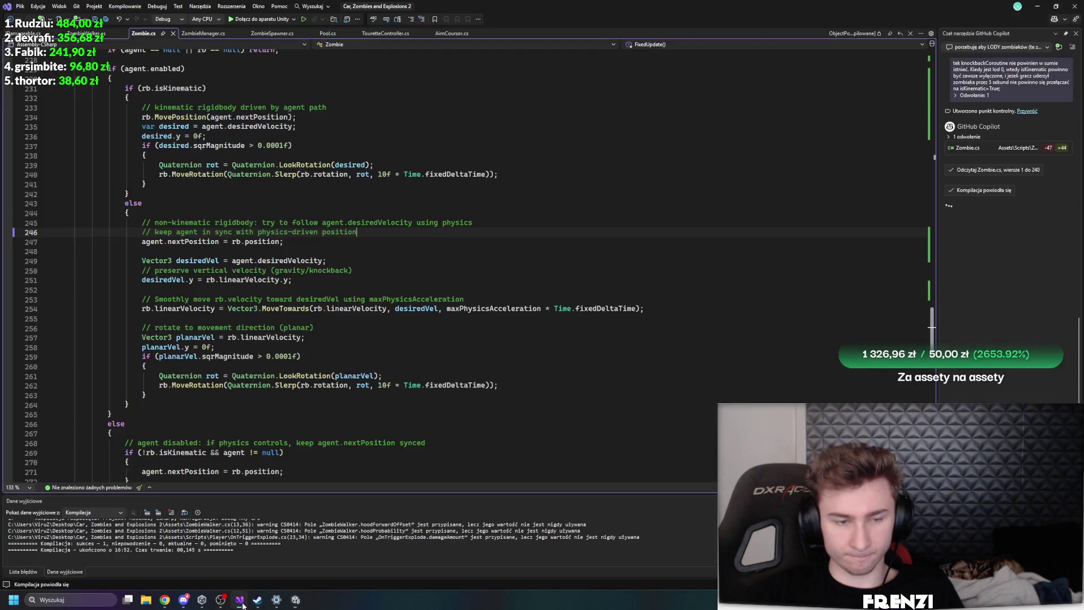
pyautogui.moveTo(160, 408); pyautogui.dragTo(74, 203)
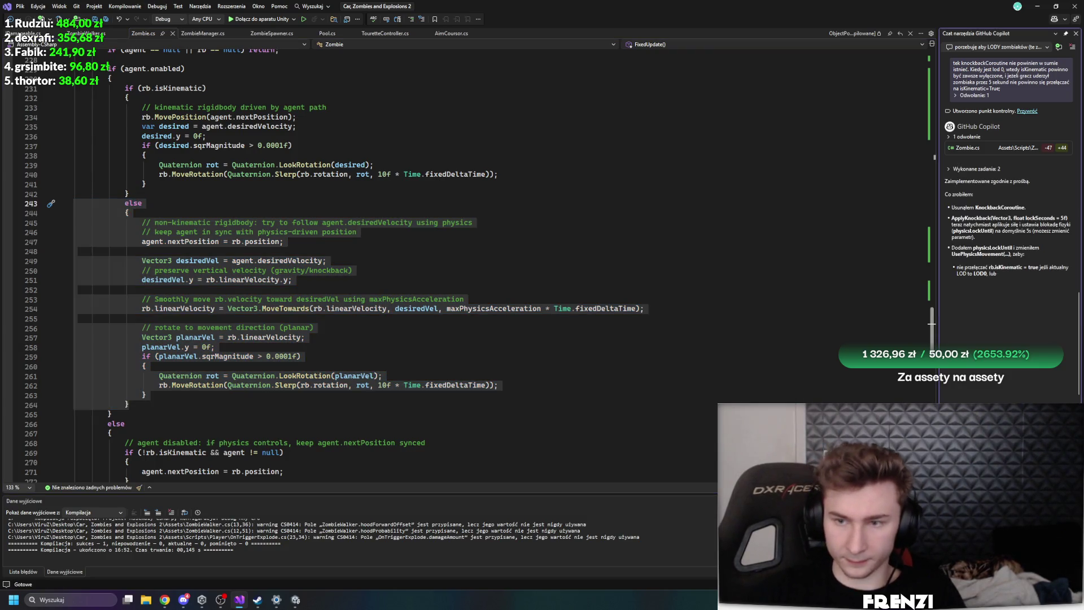
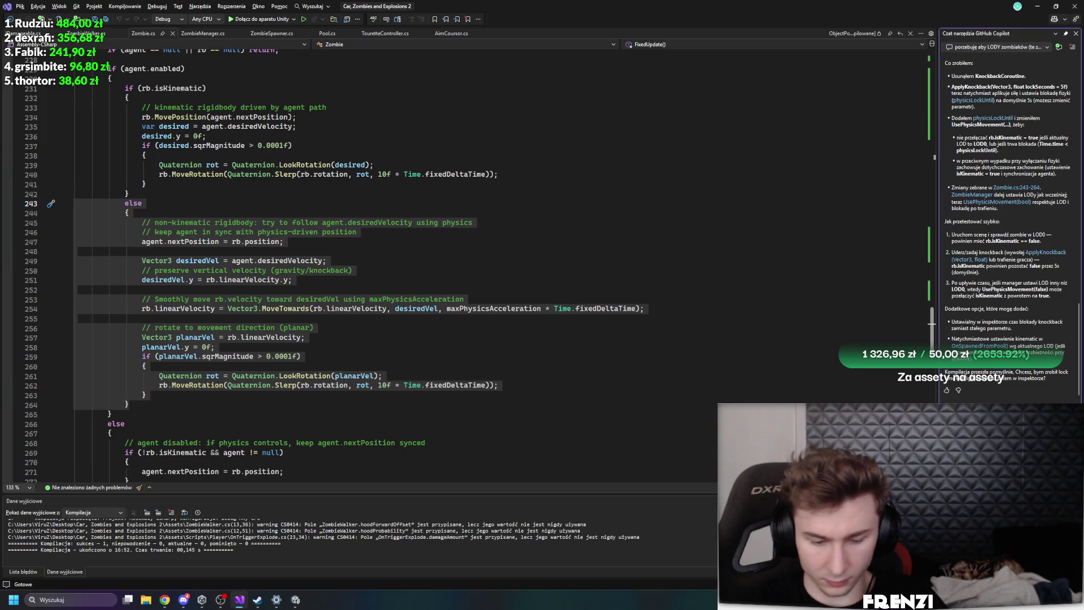
# Send Copilot the NavMesh jitter question about FixedUpdate and review its inline Zombie.cs diff
pyautogui.press('Return')
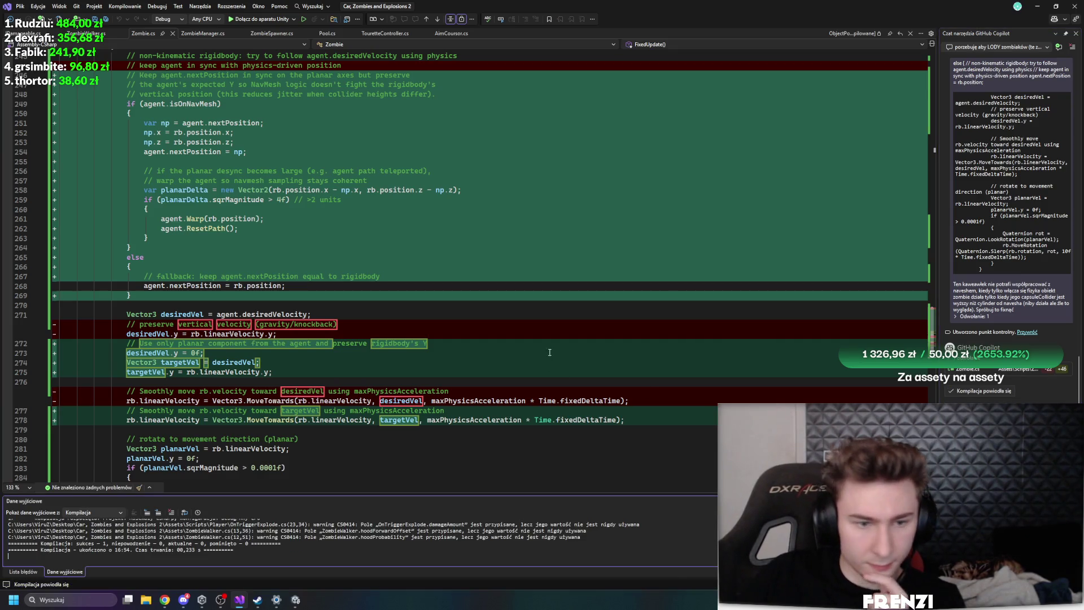
pyautogui.scroll(6, 448, 354)
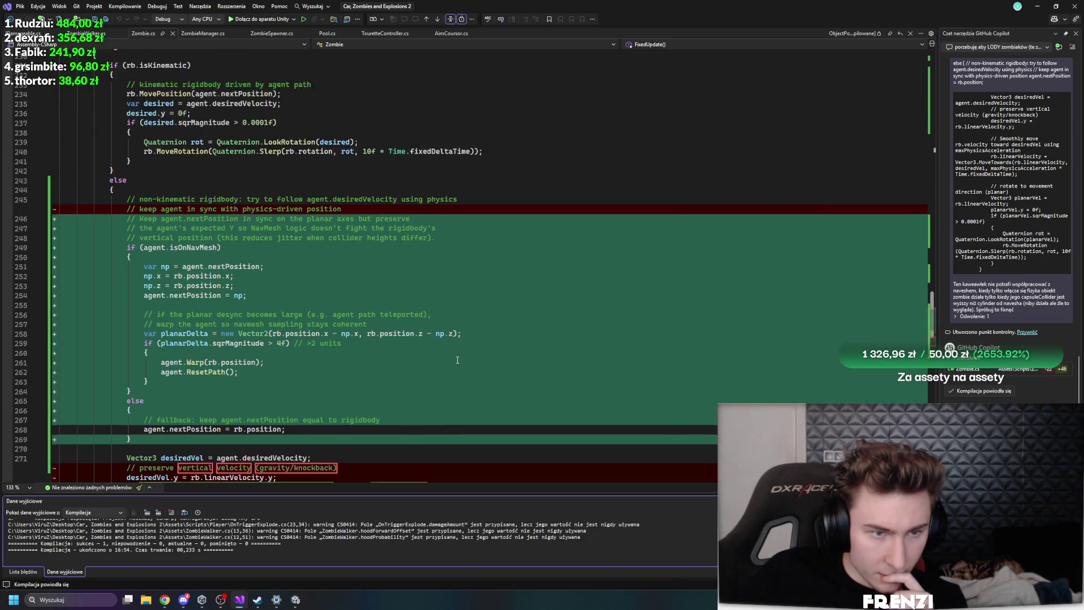
pyautogui.scroll(-4, 450, 356)
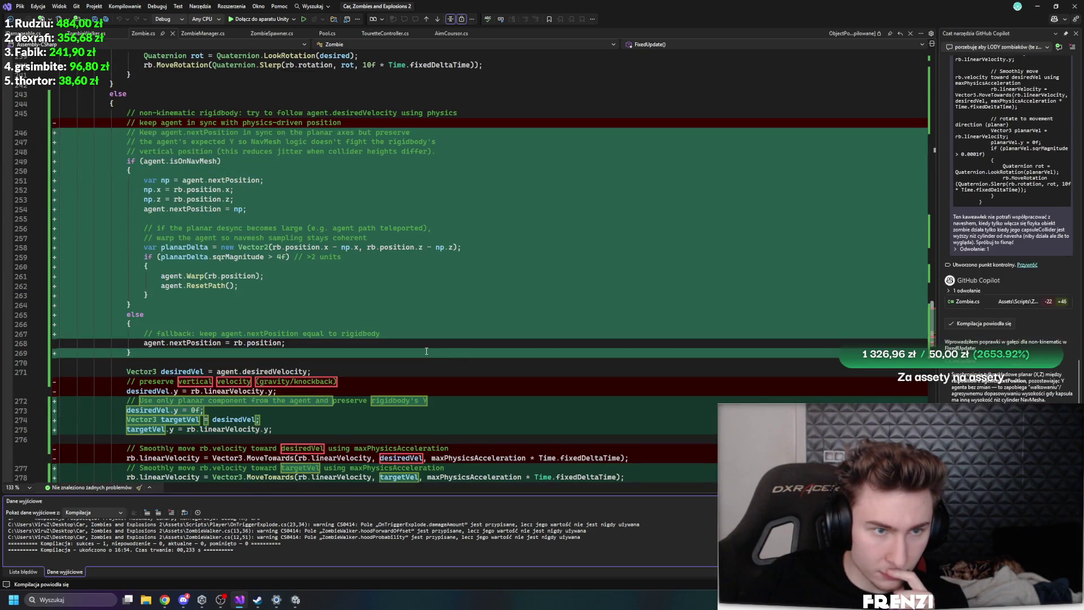
pyautogui.click(295, 599)
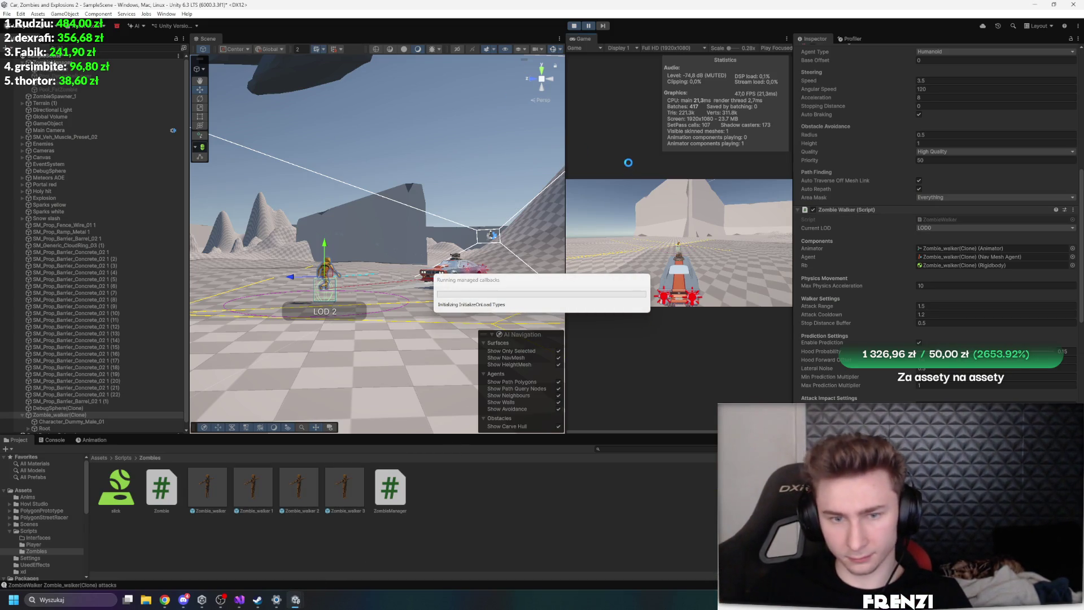
# Restart Play, select Zombie_walker(Clone) and set its Capsule Collider Center Y to 0.5
pyautogui.click(574, 26)
pyautogui.click(575, 27)
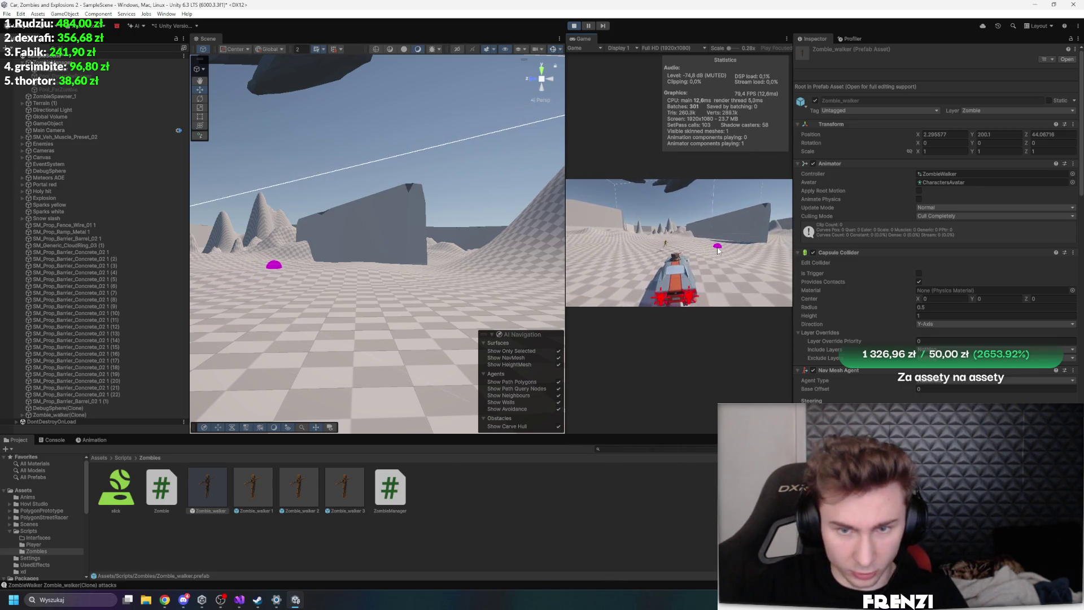
pyautogui.moveTo(428, 144)
pyautogui.mouseDown()
pyautogui.moveTo(337, 147)
pyautogui.moveTo(382, 256)
pyautogui.mouseUp()
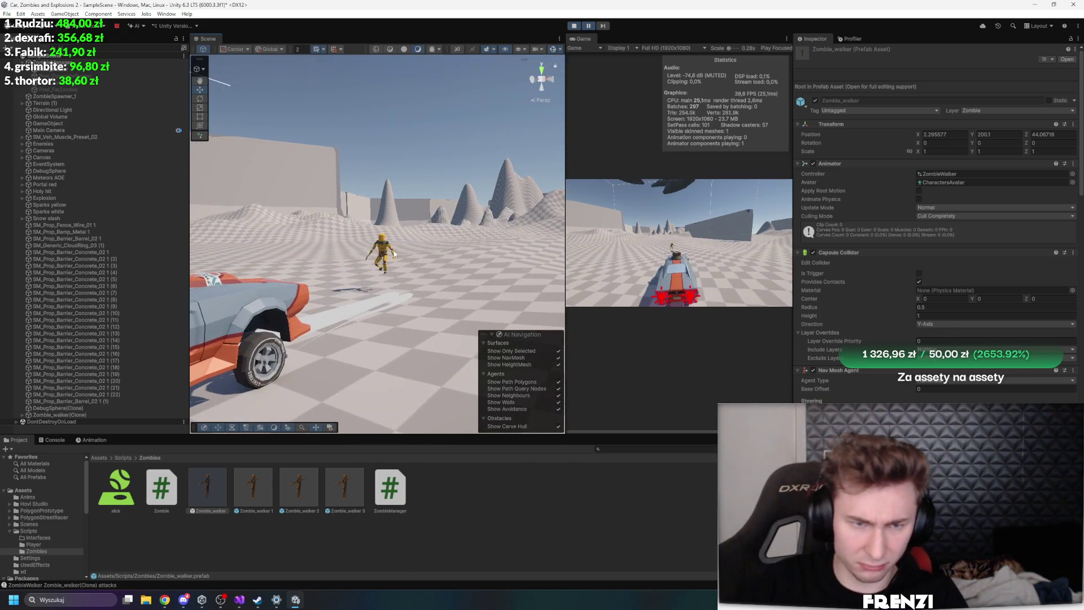
pyautogui.click(382, 255)
pyautogui.click(59, 415)
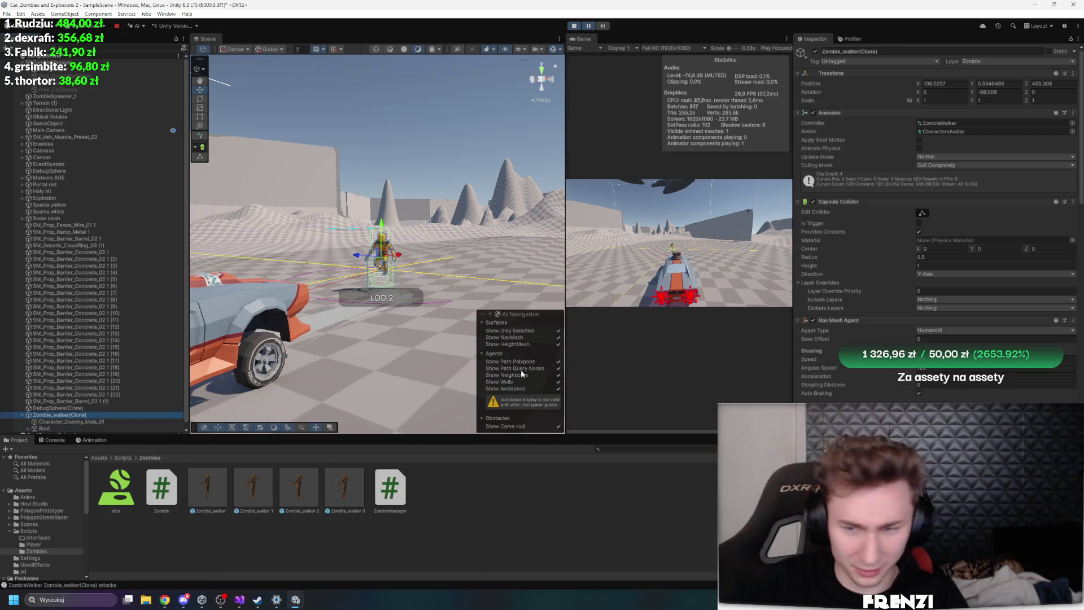
pyautogui.click(980, 112)
pyautogui.write('0.5')
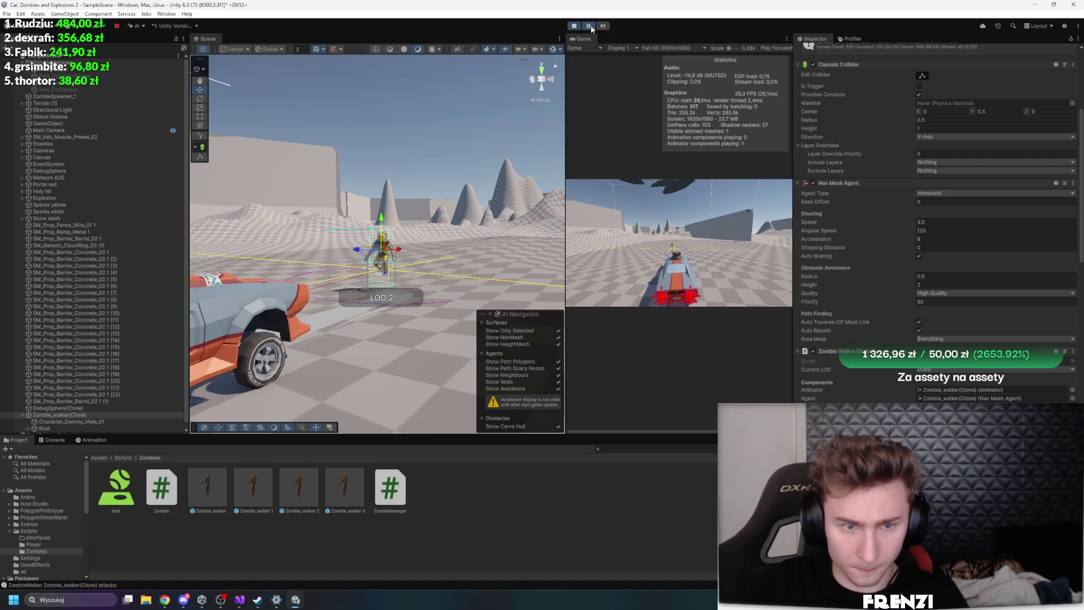
# Watch the walking zombie, then pause and lower the collider Center Y to 0.44, stepping a frame
pyautogui.click(590, 26)
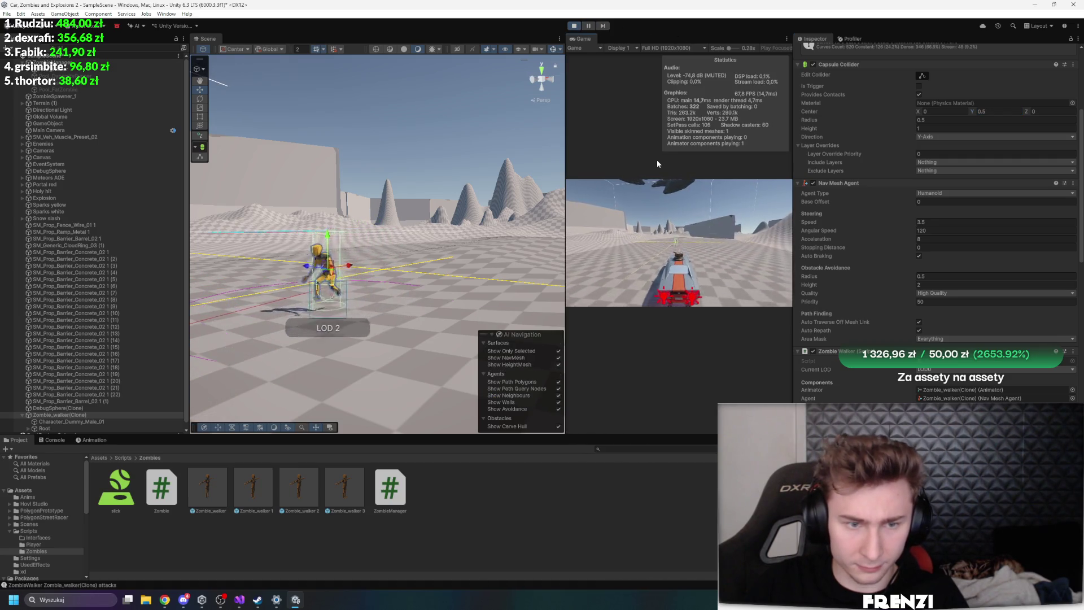
pyautogui.press('f')
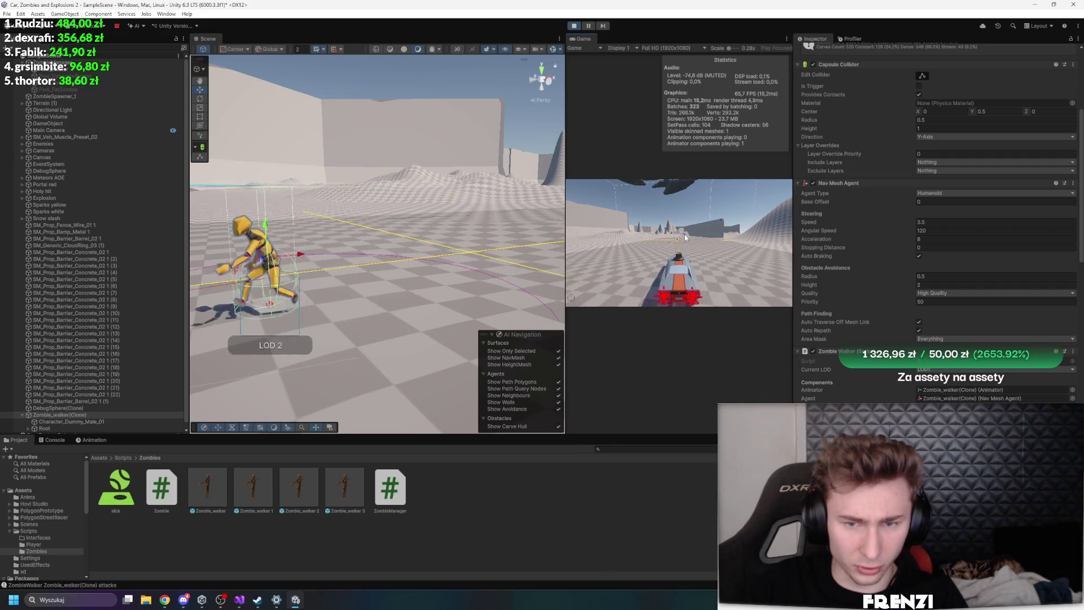
pyautogui.moveTo(345, 240); pyautogui.dragTo(316, 237)
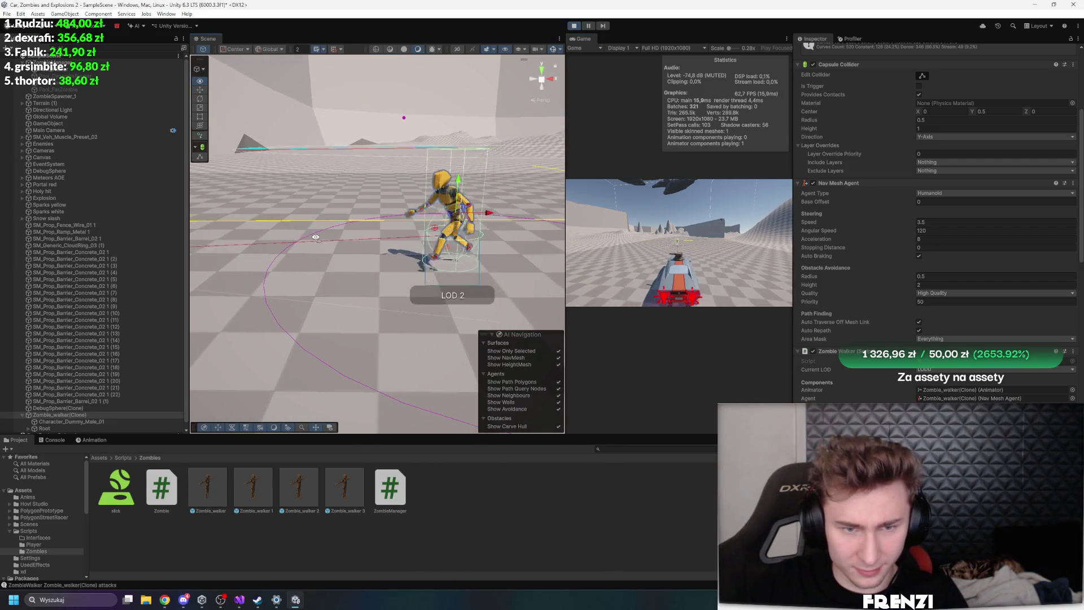
pyautogui.click(588, 26)
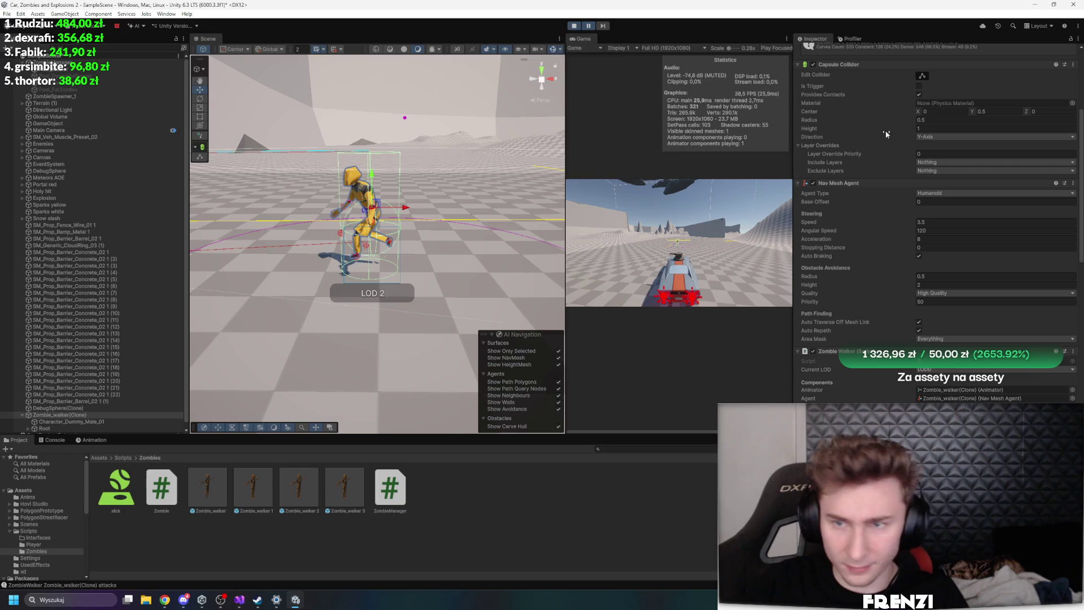
pyautogui.click(972, 113)
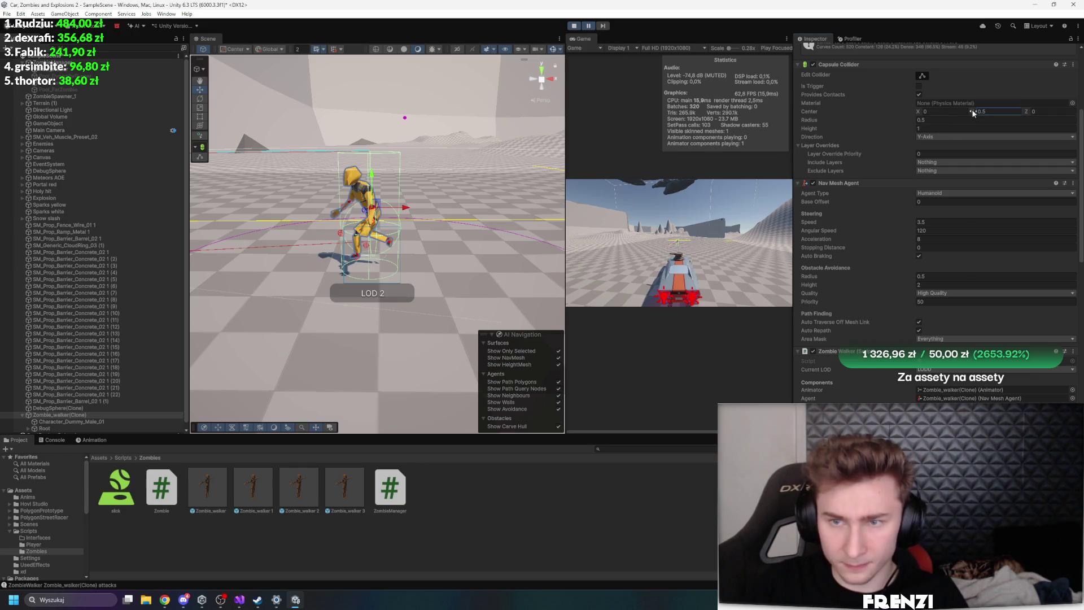
pyautogui.moveTo(973, 109); pyautogui.dragTo(850, 80)
pyautogui.click(603, 25)
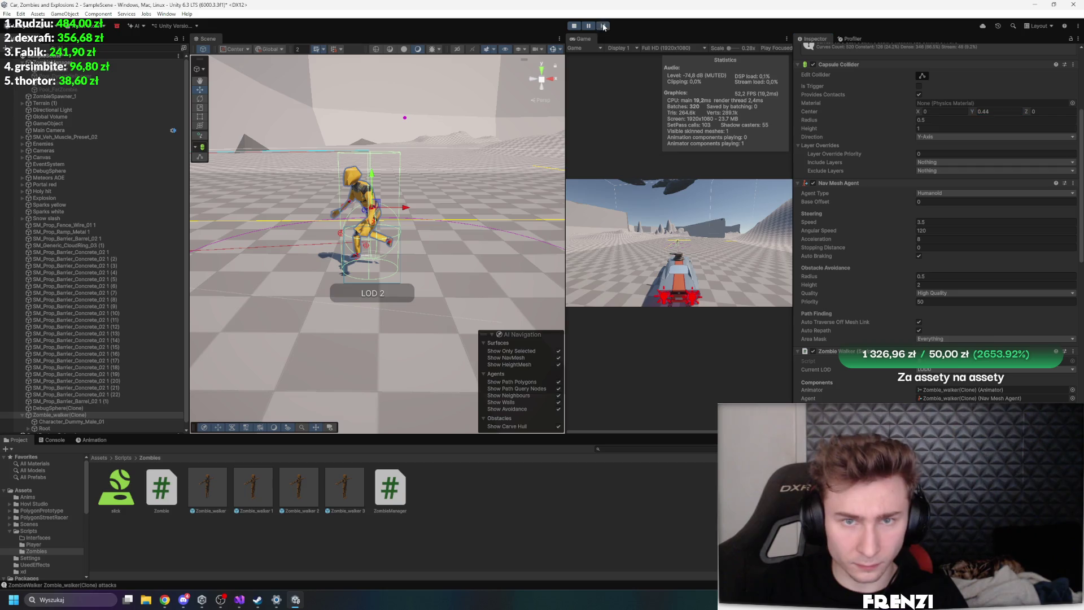
pyautogui.click(590, 26)
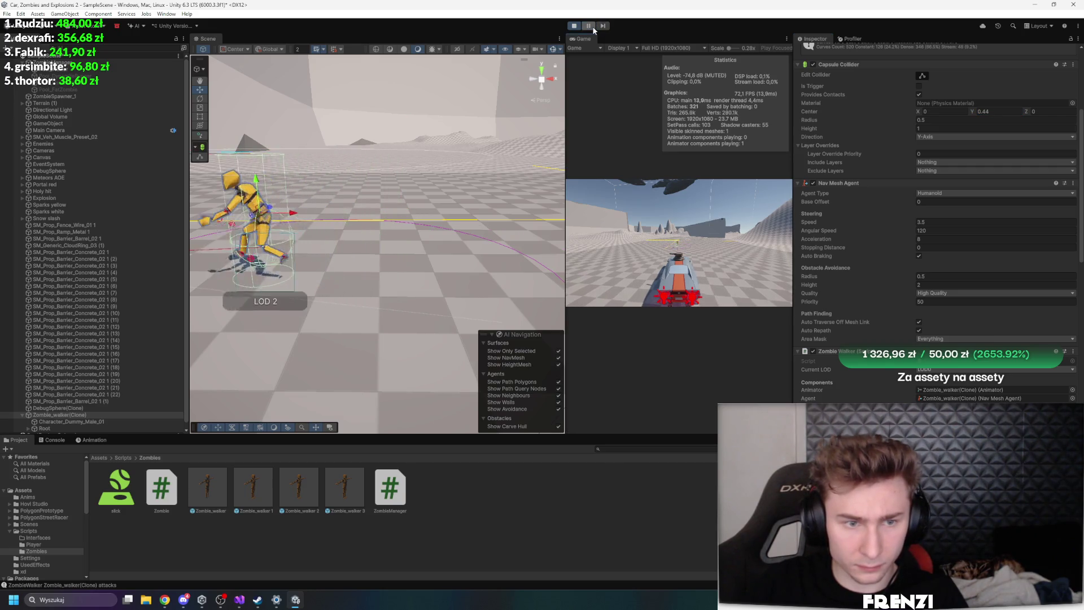
# Bring the collider Center Y down to 0.13 and inspect the walking zombie up close
pyautogui.press('f')
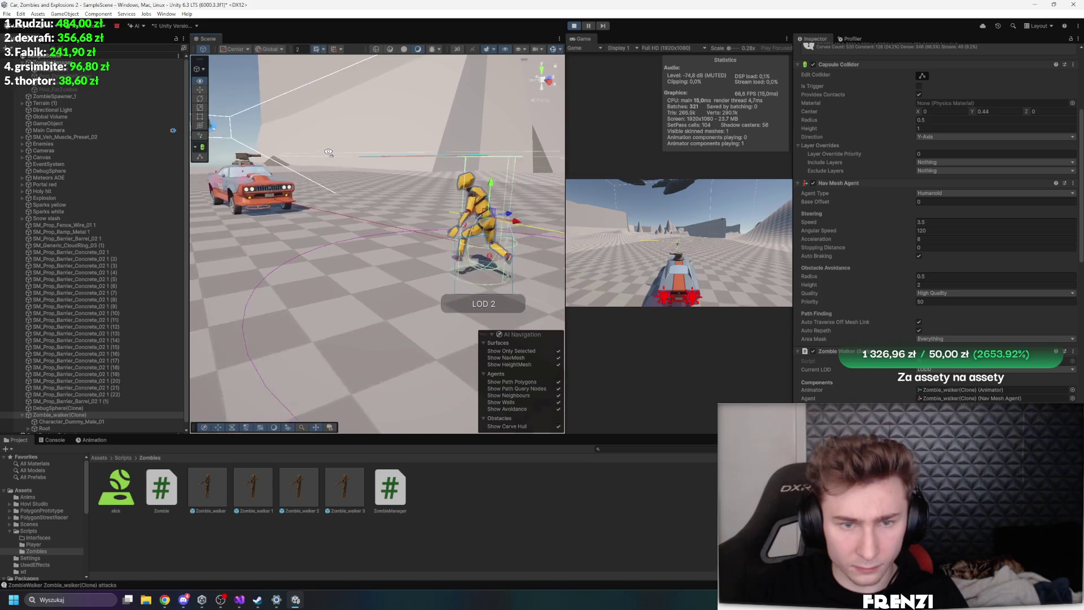
pyautogui.scroll(-2, 560, 109)
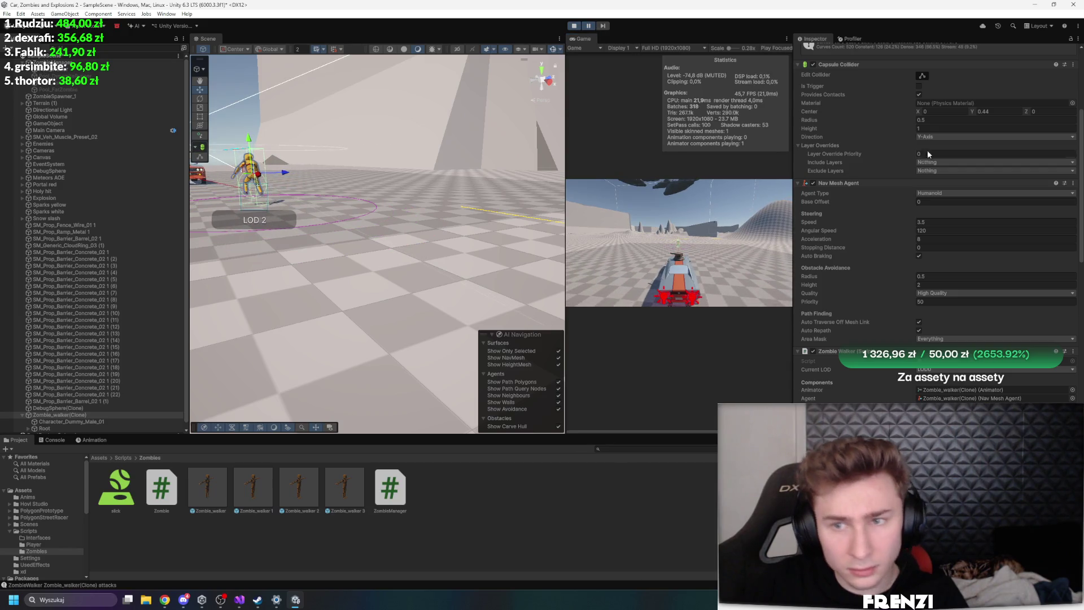
pyautogui.scroll(2, 927, 150)
pyautogui.moveTo(973, 158); pyautogui.dragTo(964, 158)
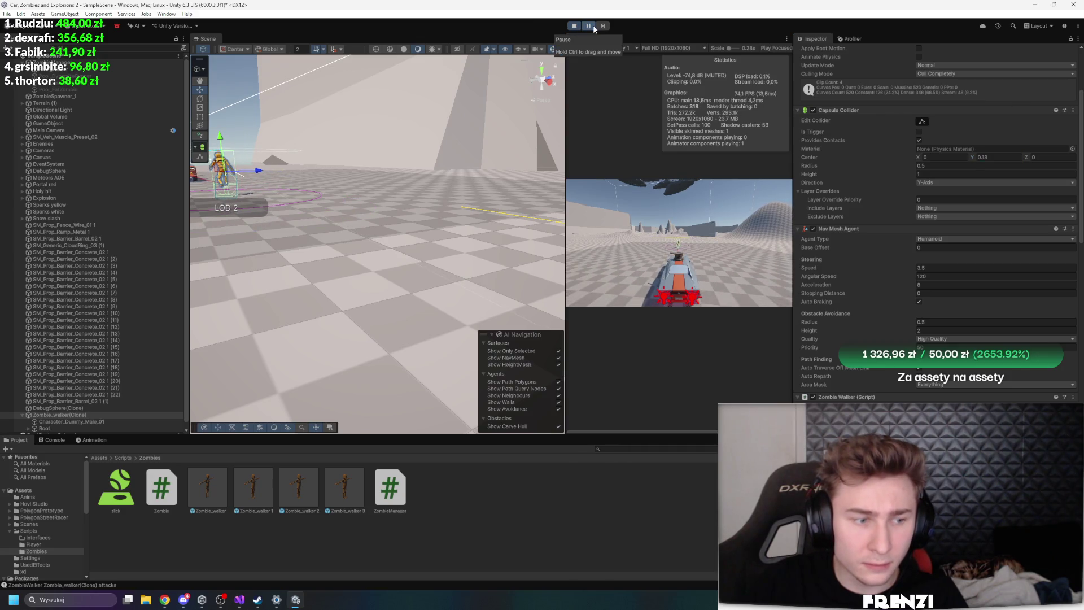
pyautogui.moveTo(362, 170); pyautogui.dragTo(339, 129)
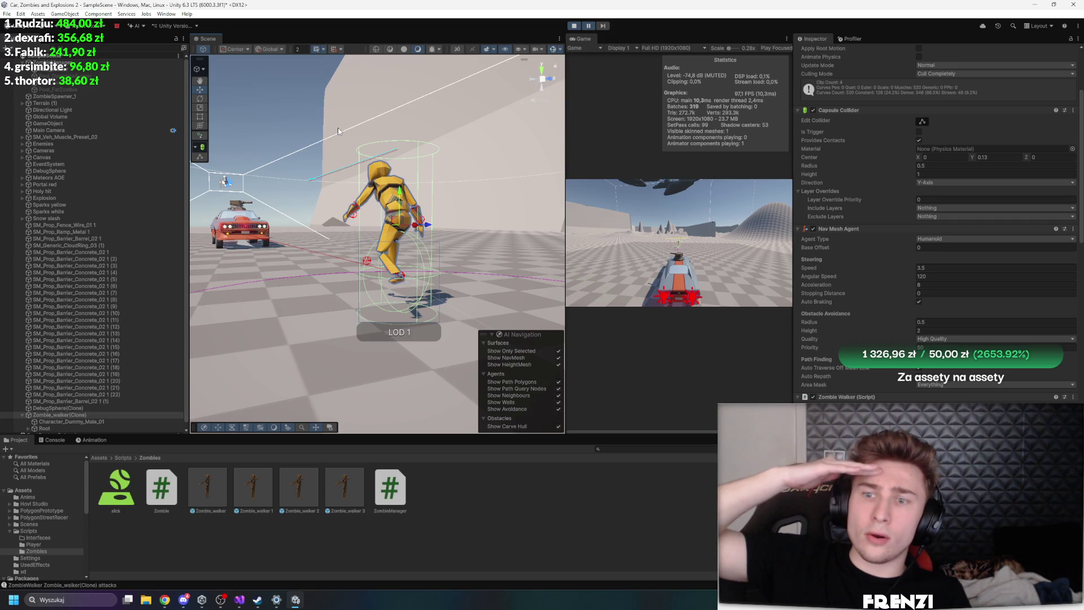
pyautogui.click(239, 600)
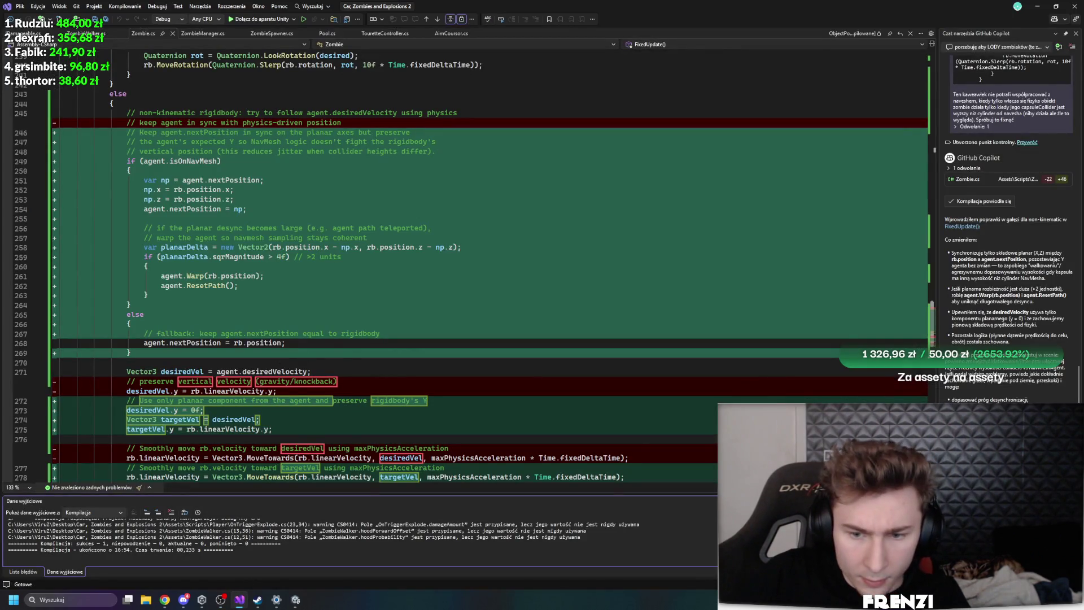
# Comment out the targetVel.y line in Zombie.cs
pyautogui.scroll(-6, 522, 346)
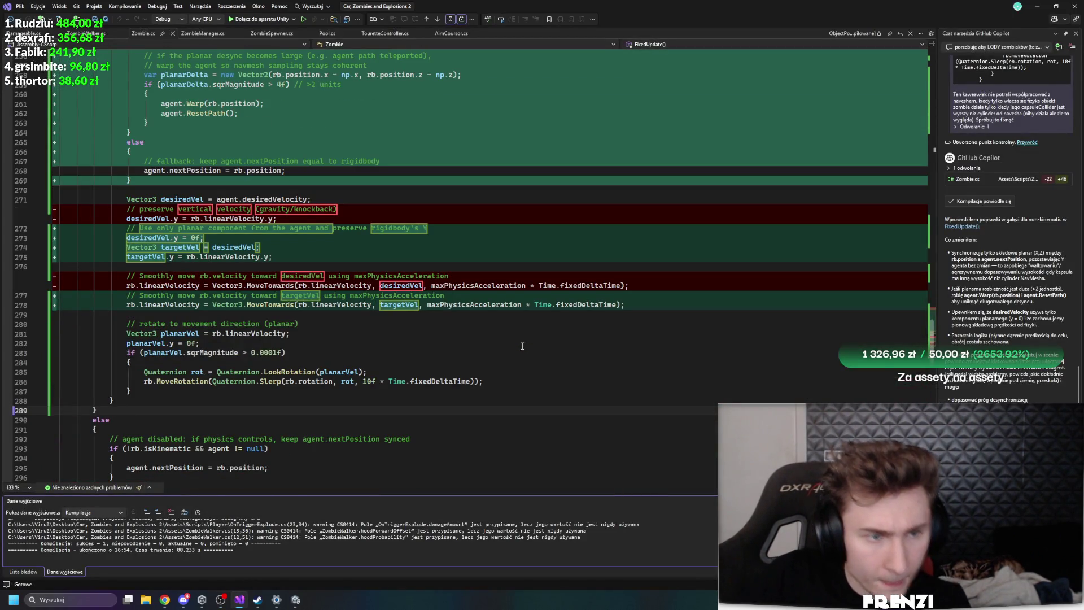
pyautogui.click(125, 258)
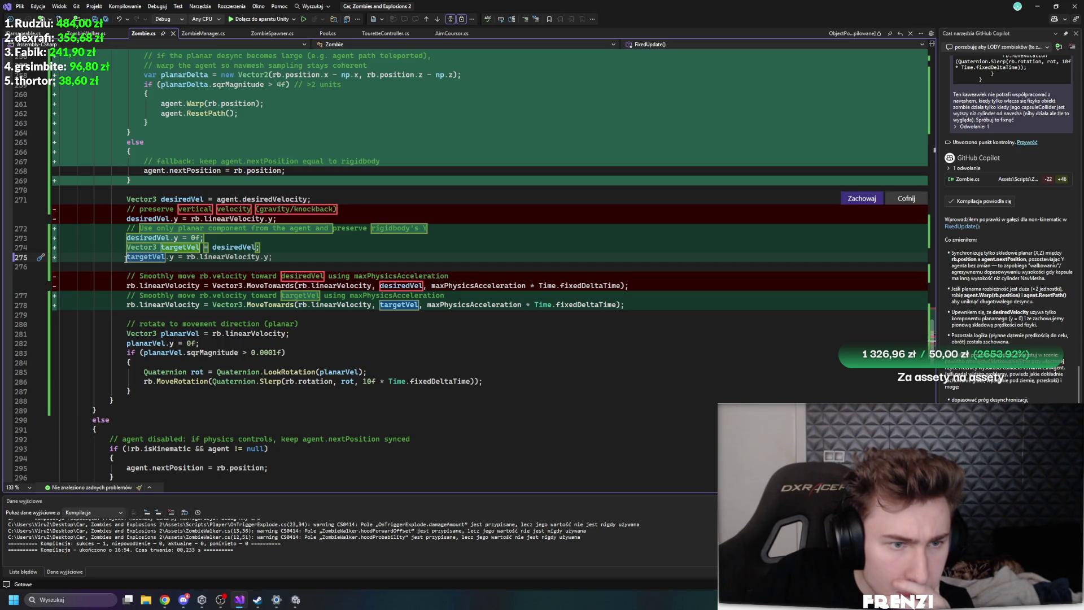
pyautogui.write('//')
# Undo Copilot's changes to the movement code and save Zombie.cs
pyautogui.click(123, 238)
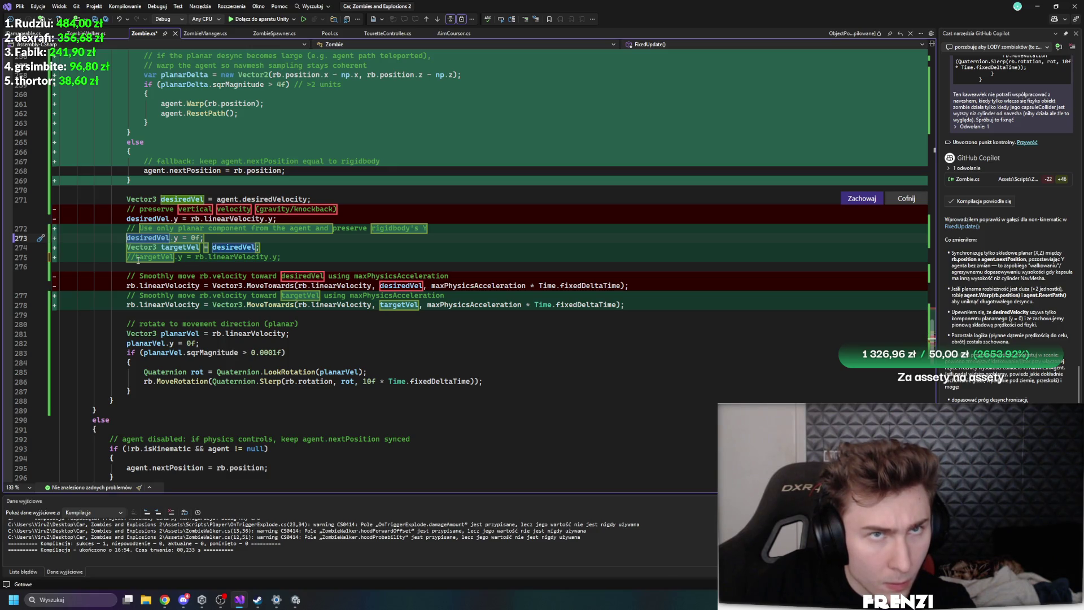
pyautogui.hotkey('alt', 'Delete')
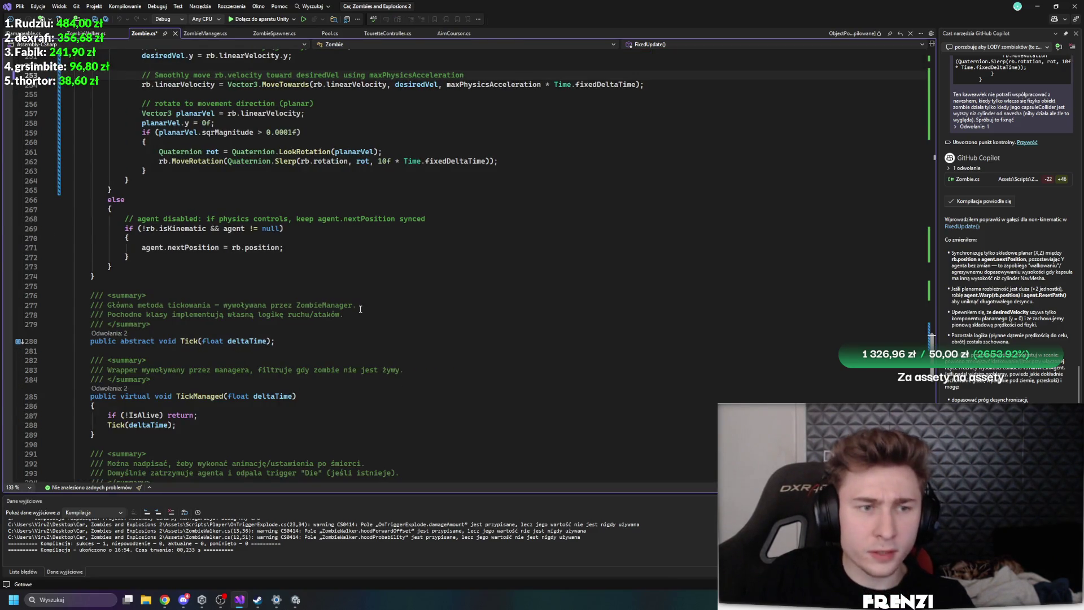
pyautogui.scroll(7, 360, 309)
pyautogui.click(338, 301)
pyautogui.hotkey('ctrl', 's')
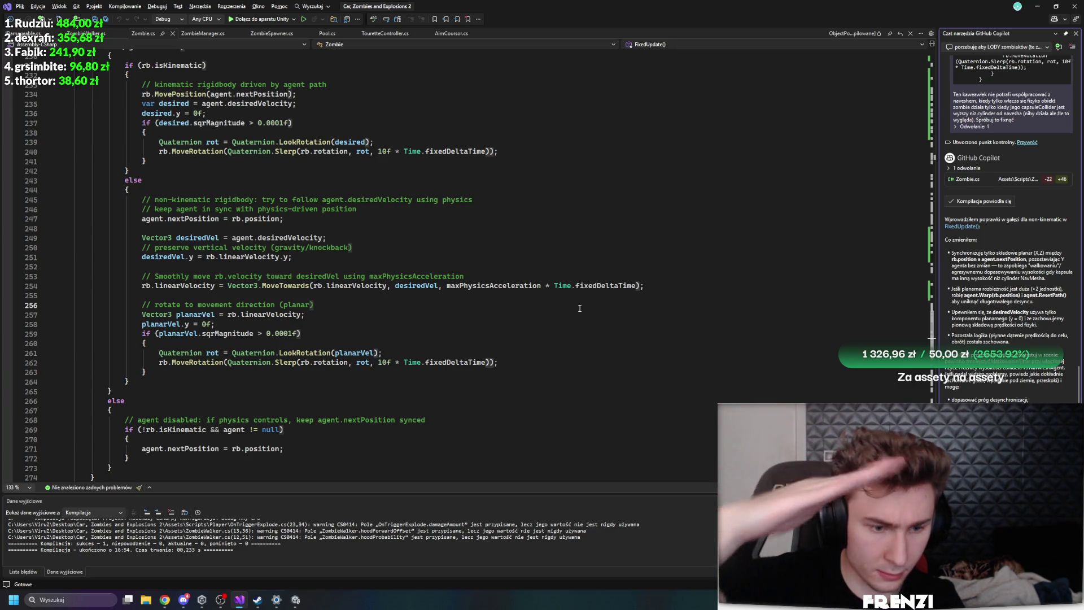
pyautogui.click(295, 601)
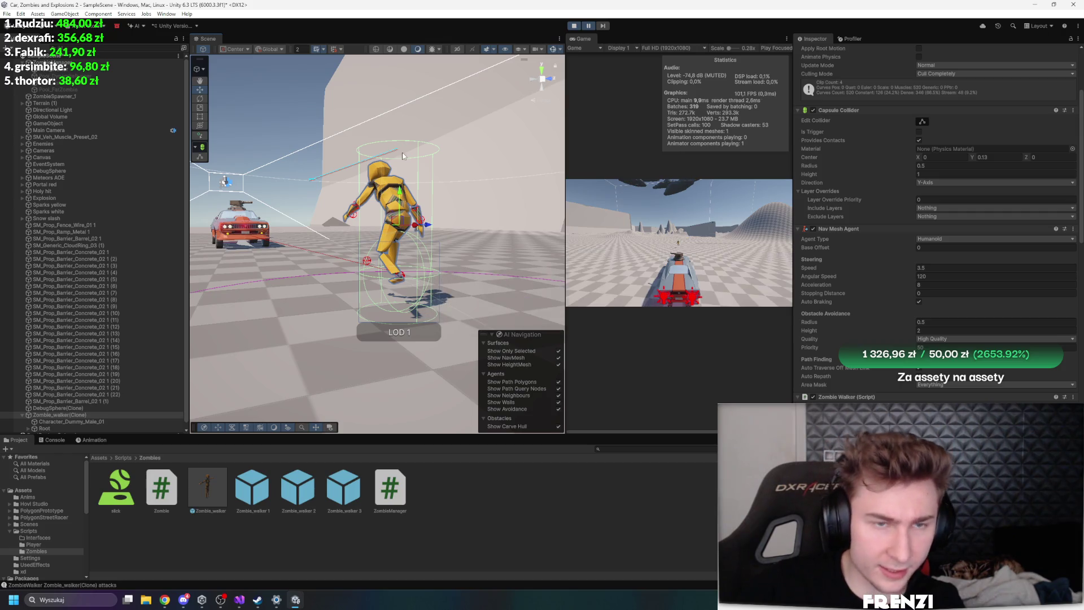
# Set the scene handles to Pivot position and Local orientation
pyautogui.click(245, 51)
pyautogui.click(232, 69)
pyautogui.click(266, 50)
pyautogui.click(271, 69)
# Resume the game and switch Zombie_walker(Clone)'s Animator Culling Mode to Always Animate
pyautogui.click(589, 26)
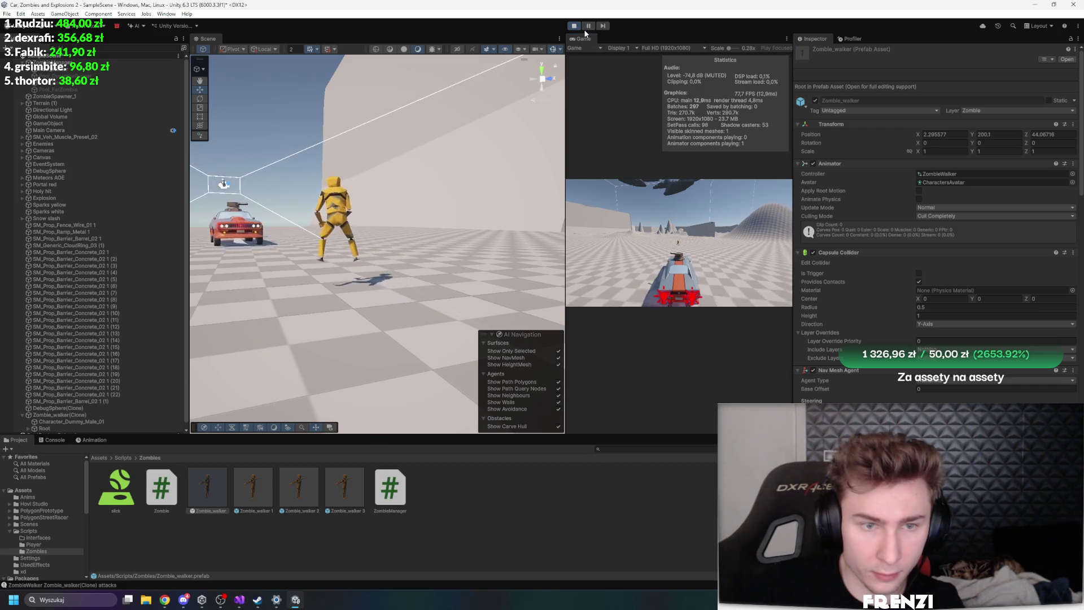
pyautogui.click(86, 407)
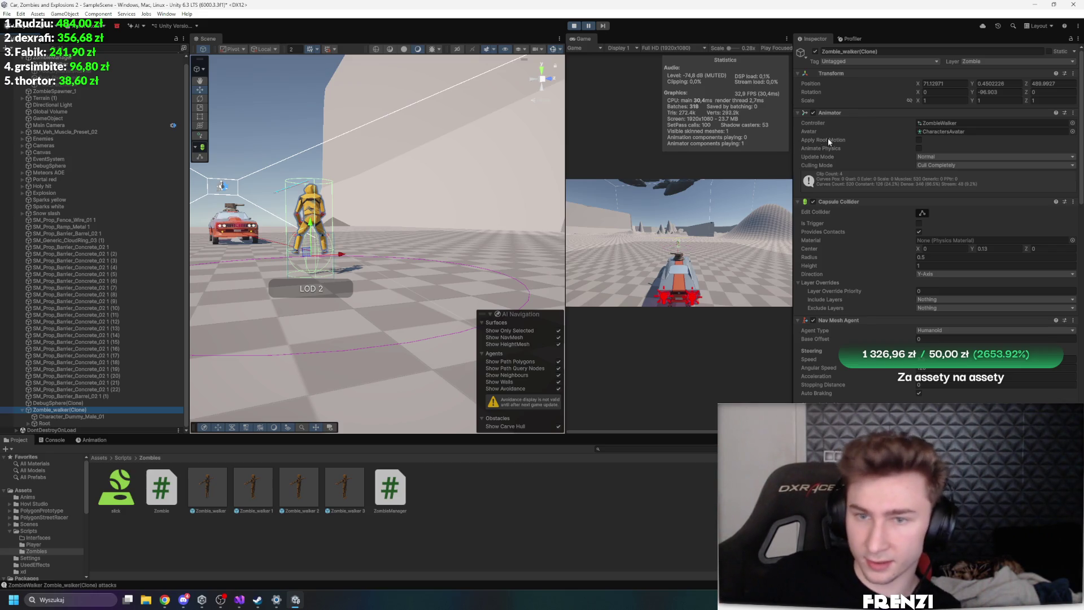
pyautogui.click(964, 164)
pyautogui.click(955, 172)
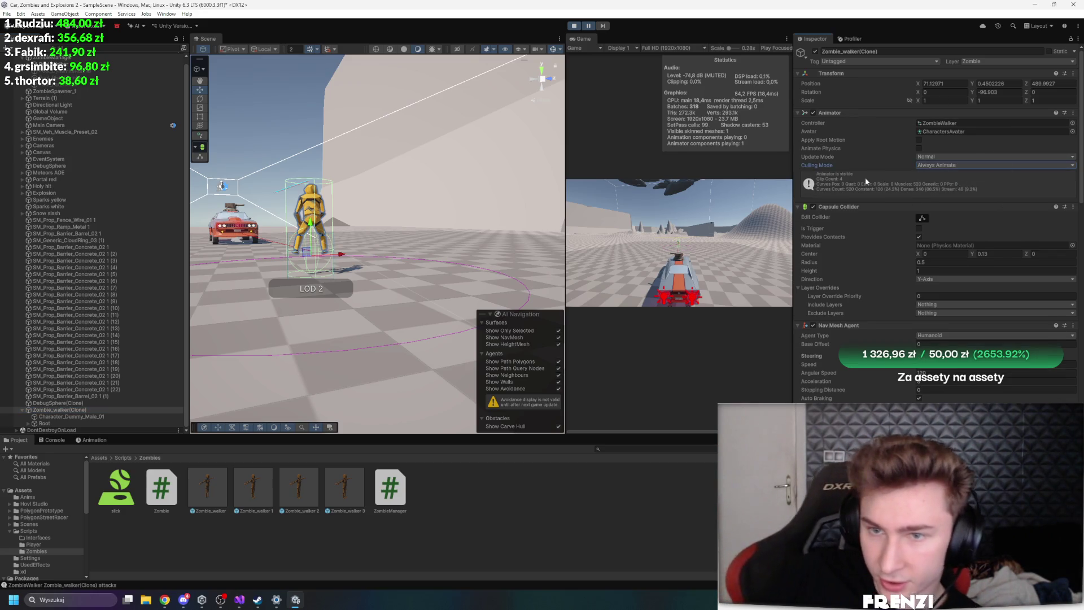
pyautogui.click(698, 193)
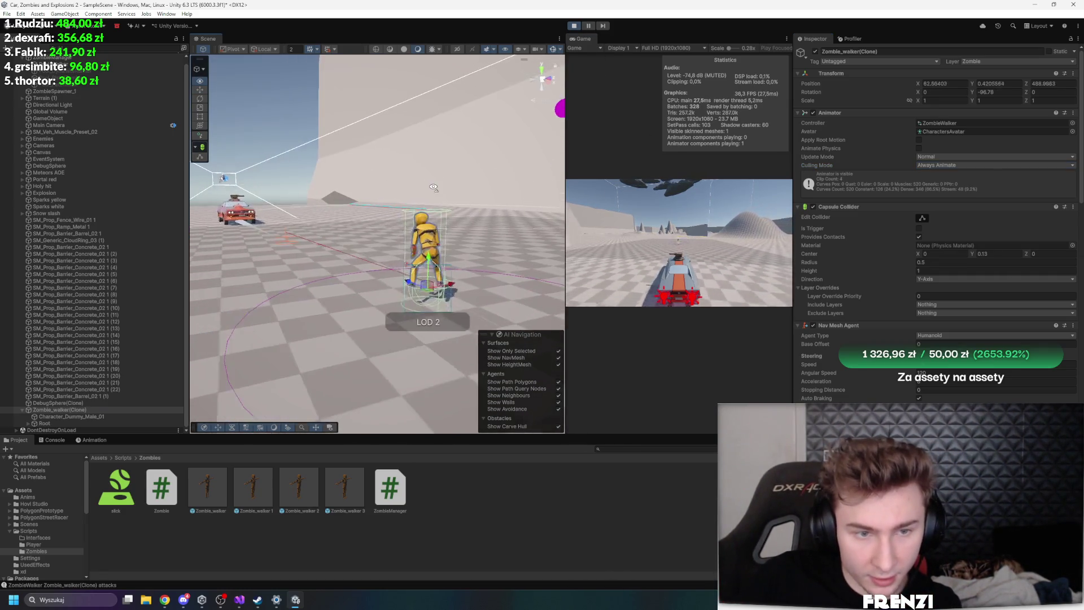
pyautogui.click(731, 226)
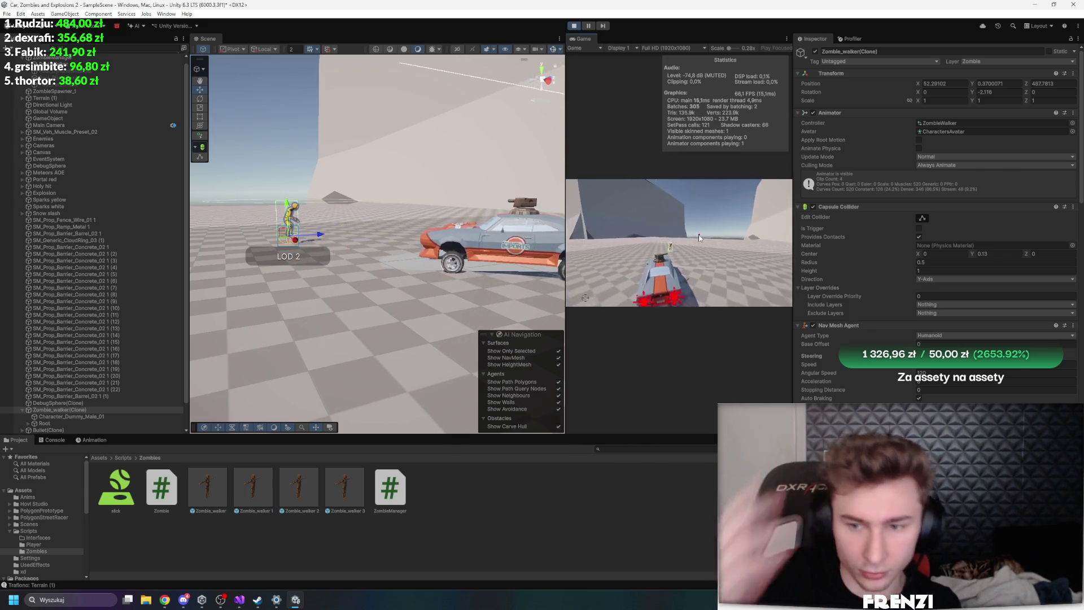
# Set the zombie clone's Capsule Collider Center Y to -0.6
pyautogui.scroll(-1, 961, 205)
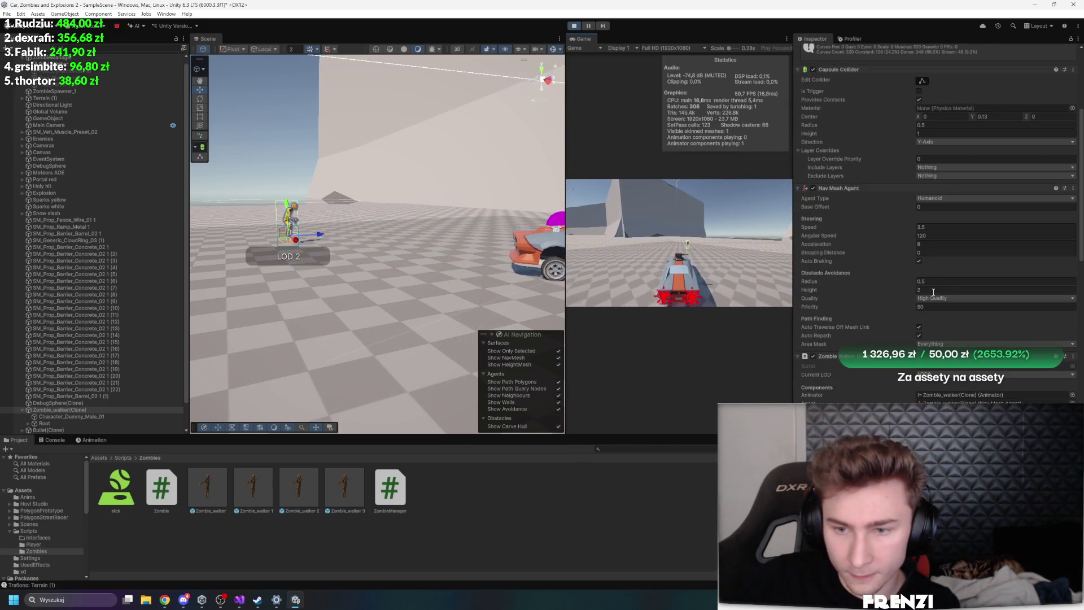
pyautogui.moveTo(974, 225); pyautogui.dragTo(988, 227)
pyautogui.write('-0.6')
pyautogui.press('Return')
pyautogui.moveTo(515, 217)
pyautogui.mouseDown()
pyautogui.moveTo(398, 199)
pyautogui.moveTo(339, 208)
pyautogui.mouseUp()
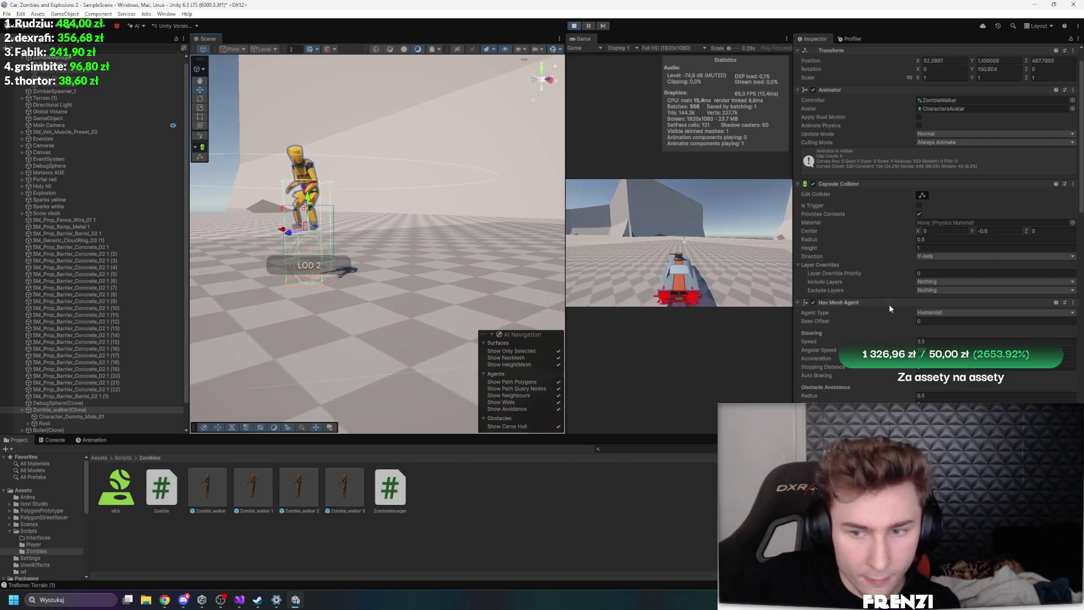
# Set the Rigidbody Linear Damping to 0 and stop the play session
pyautogui.scroll(-14, 935, 323)
pyautogui.scroll(-5, 940, 317)
pyautogui.click(935, 288)
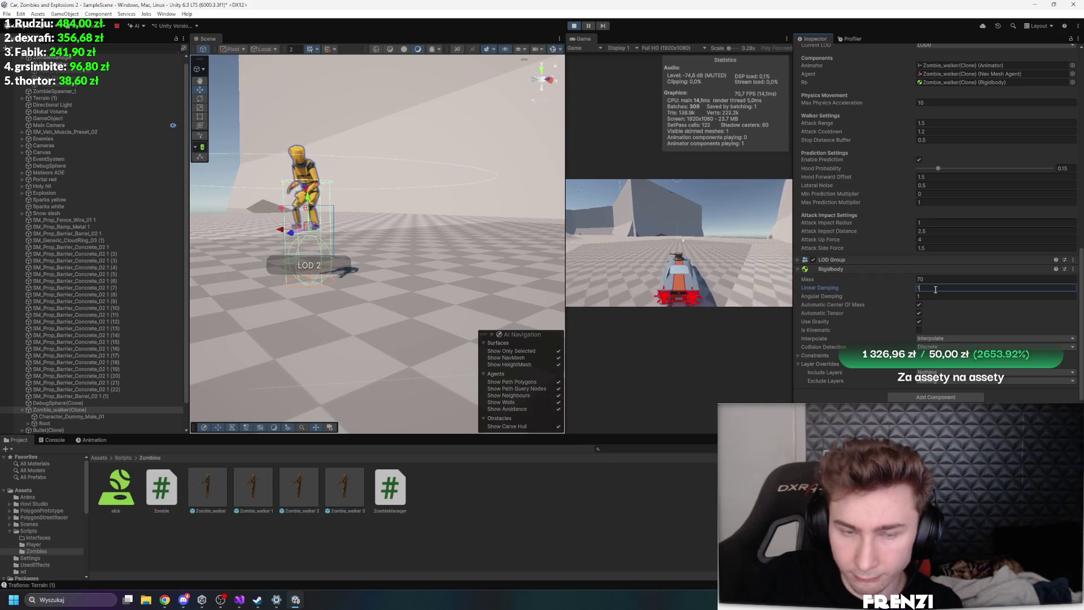
pyautogui.write('0')
pyautogui.press('Return')
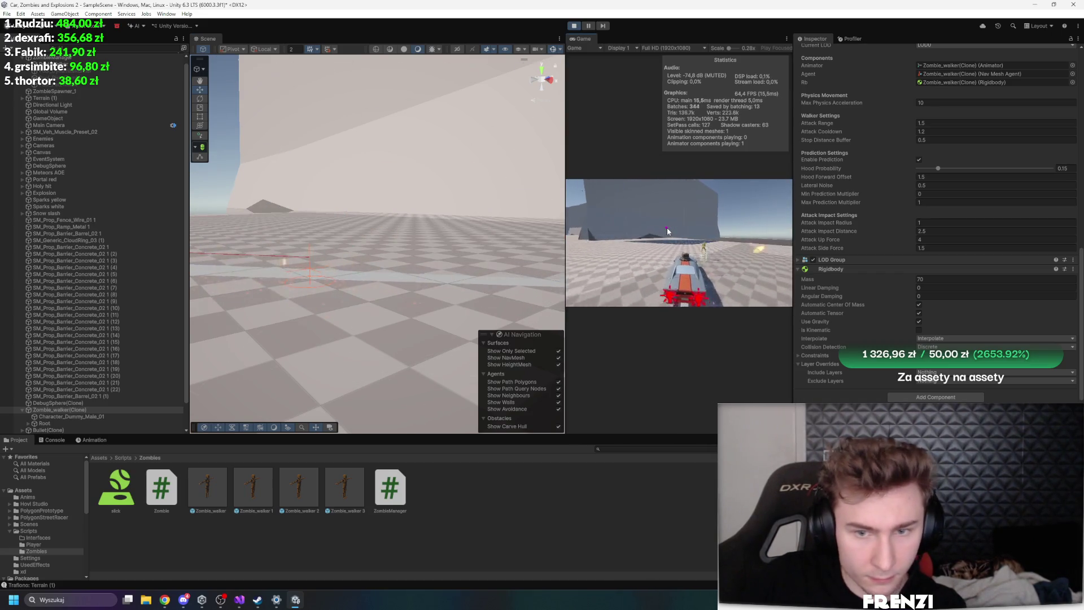
pyautogui.moveTo(367, 226); pyautogui.dragTo(258, 207)
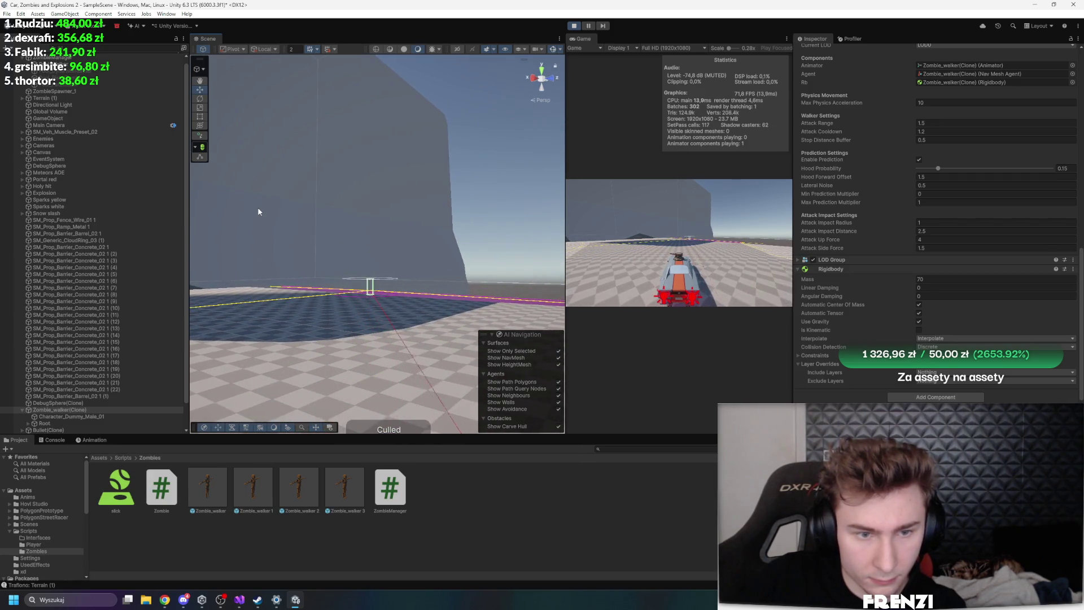
pyautogui.click(574, 26)
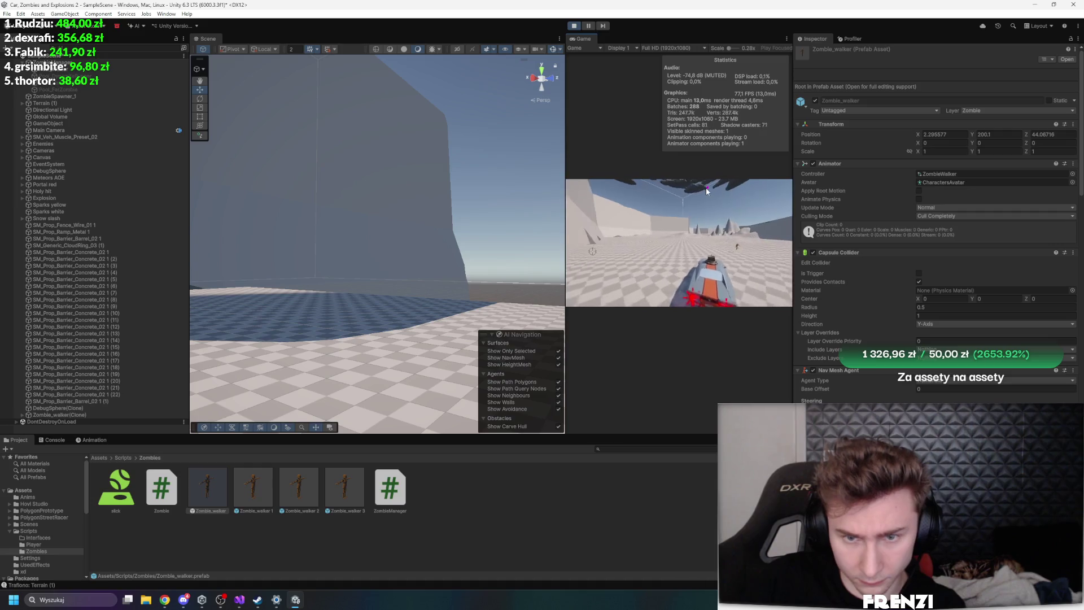
pyautogui.click(594, 27)
pyautogui.hotkey('shift', 'space')
pyautogui.click(589, 26)
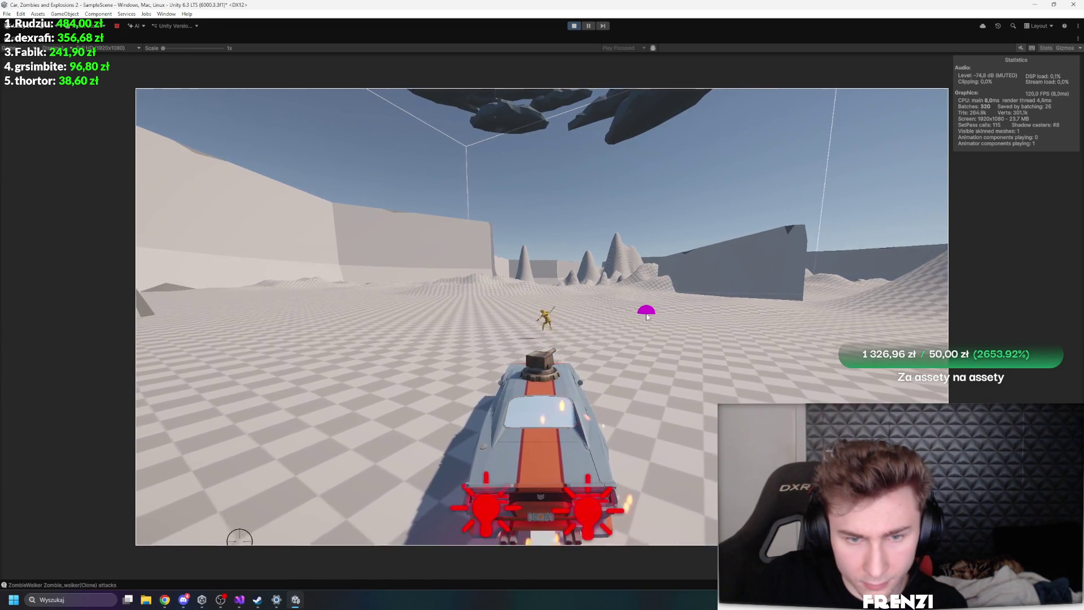
pyautogui.hotkey('shift', 'space')
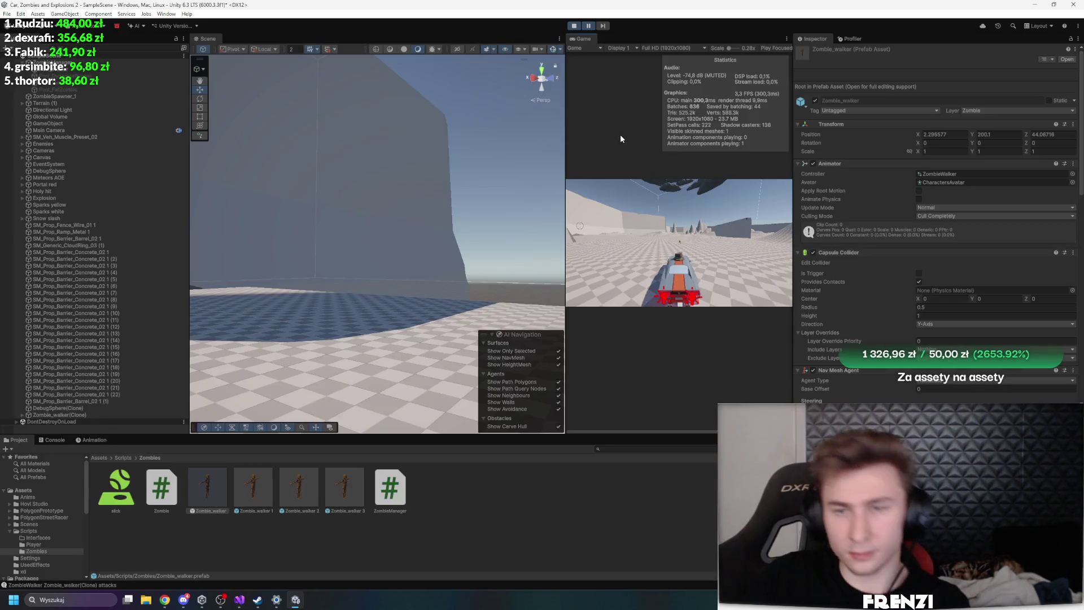
# Set the Rigidbody Angular Damping to 1 and Linear Damping to 0
pyautogui.scroll(-10, 919, 331)
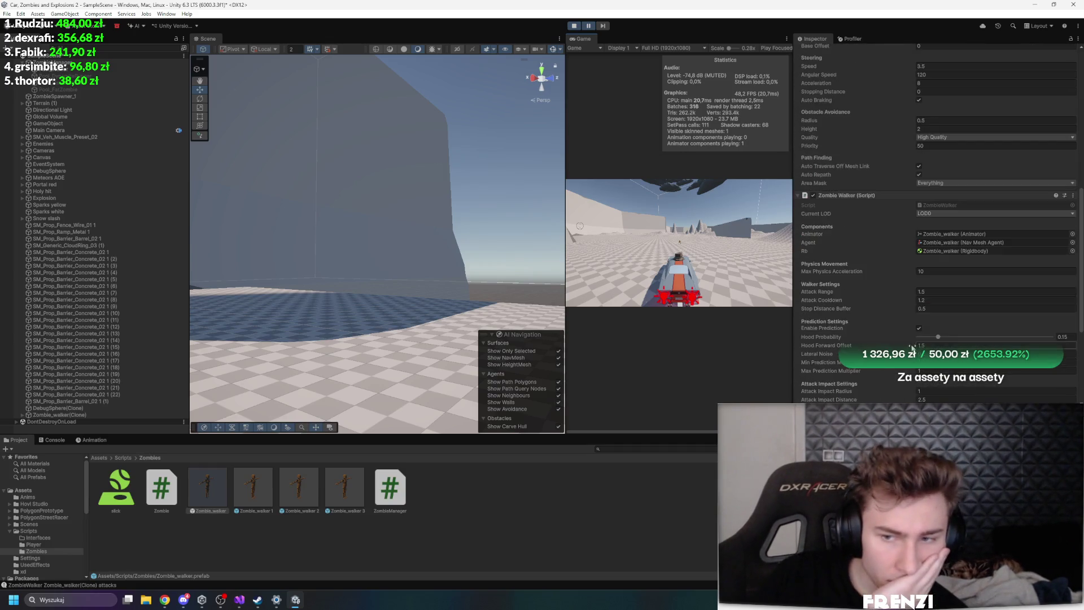
pyautogui.click(932, 319)
pyautogui.write('1')
pyautogui.press('Tab')
pyautogui.write('1')
pyautogui.click(934, 318)
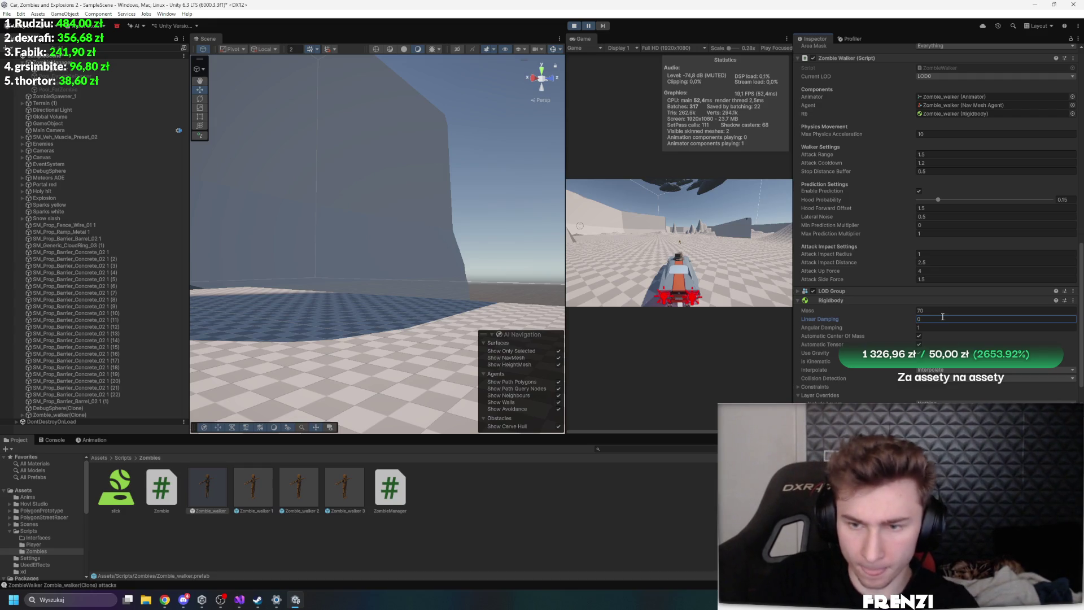
pyautogui.hotkey('shift', 'space')
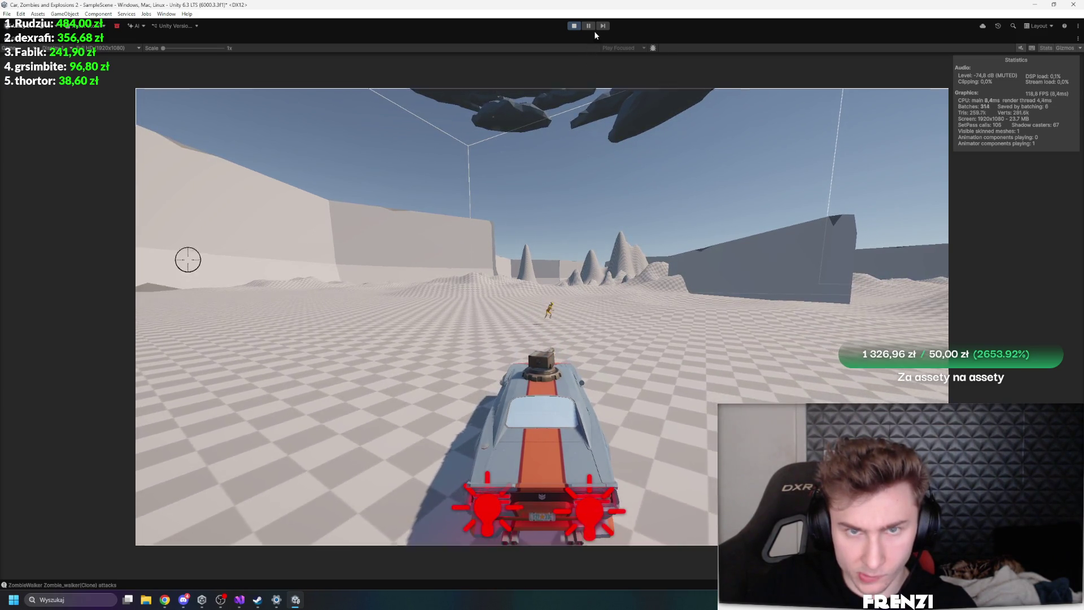
pyautogui.hotkey('shift', 'space')
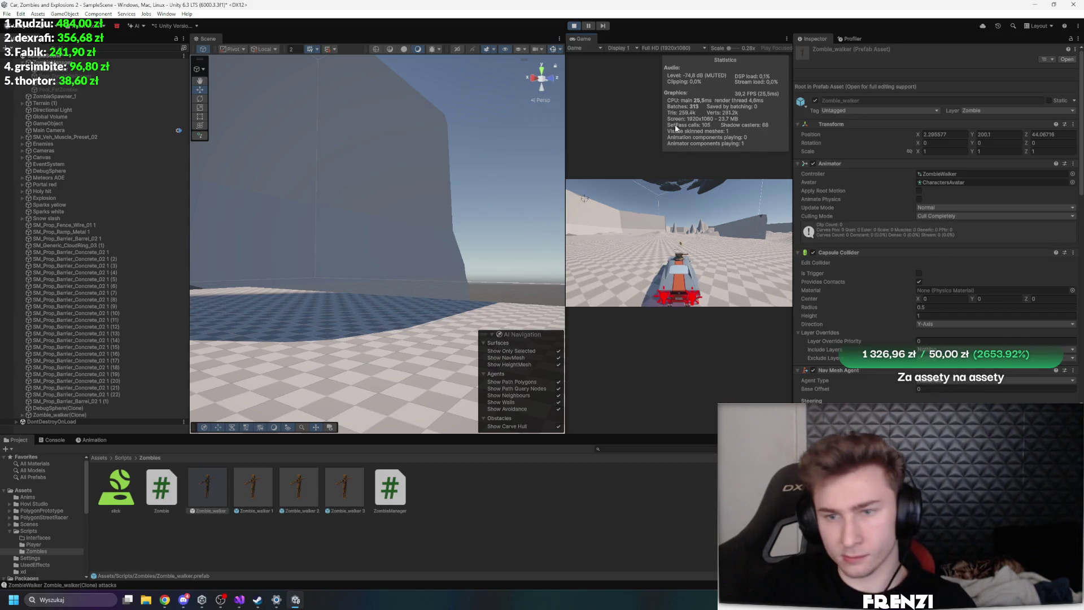
# Check the Rigidbody mass, then resume the game in a maximized view to test the chase
pyautogui.scroll(-10, 992, 368)
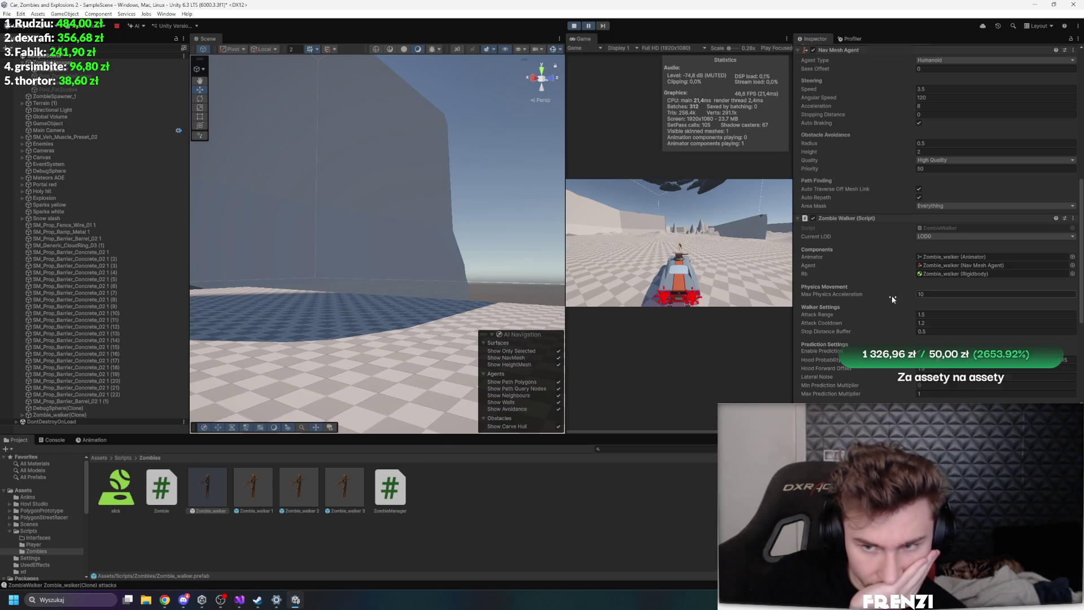
pyautogui.scroll(-3, 893, 296)
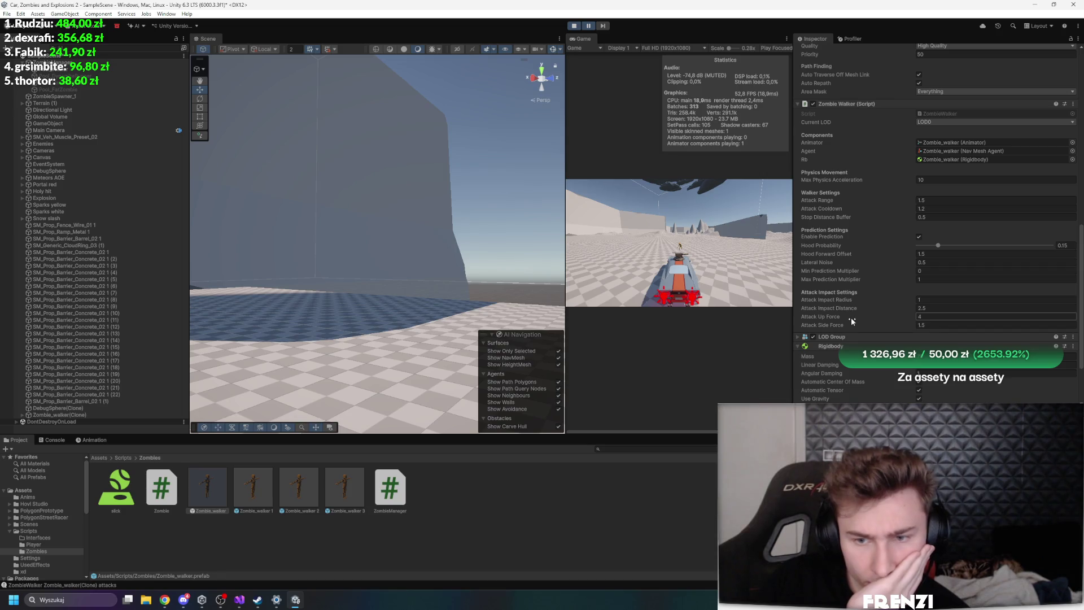
pyautogui.scroll(-2, 852, 317)
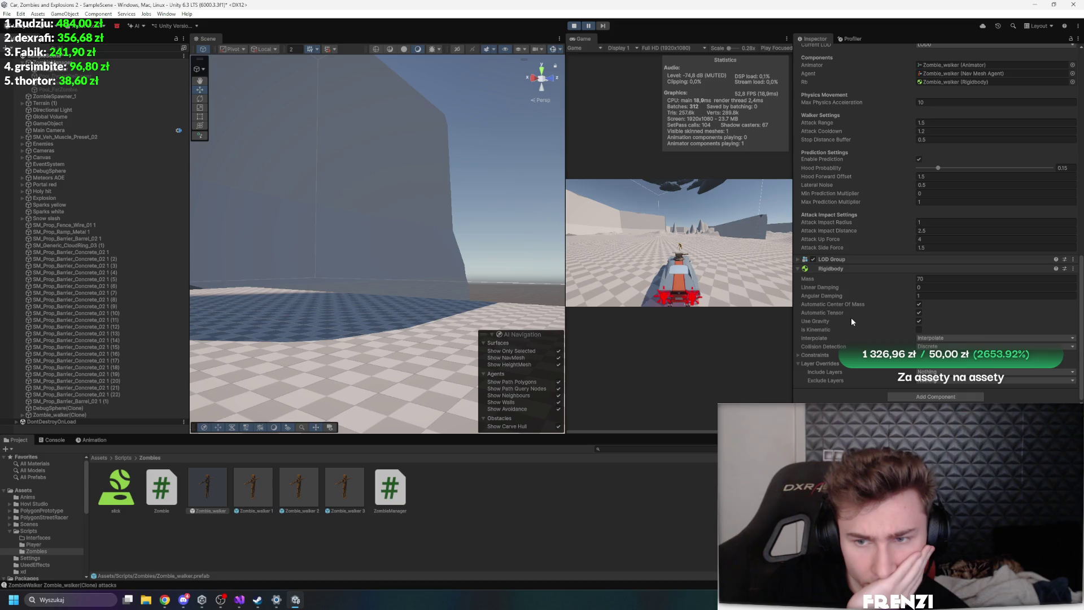
pyautogui.click(952, 279)
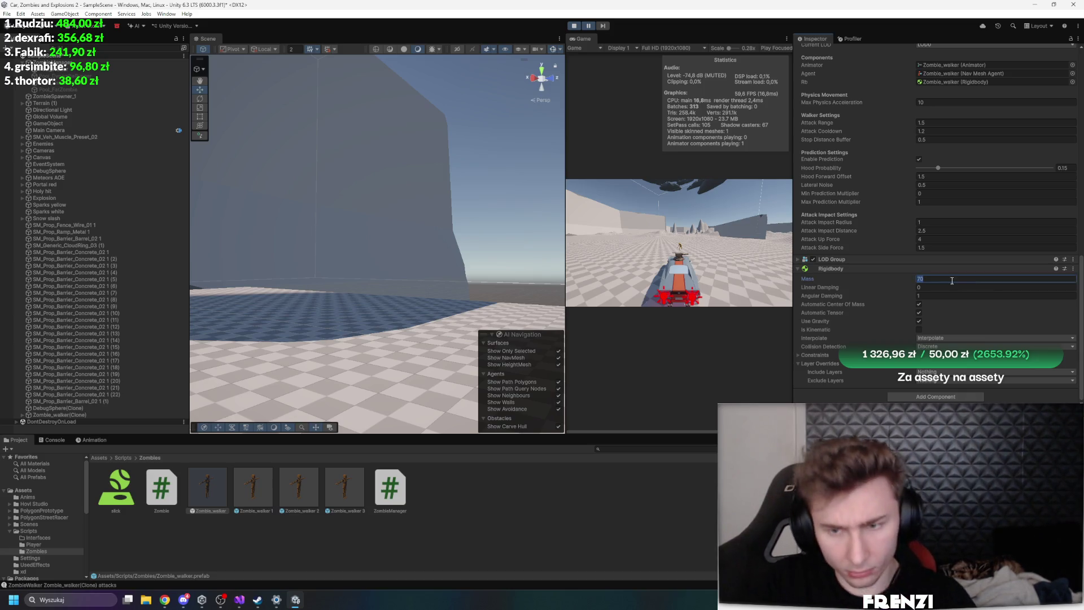
pyautogui.write('1')
pyautogui.hotkey('shift', 'space')
pyautogui.click(588, 27)
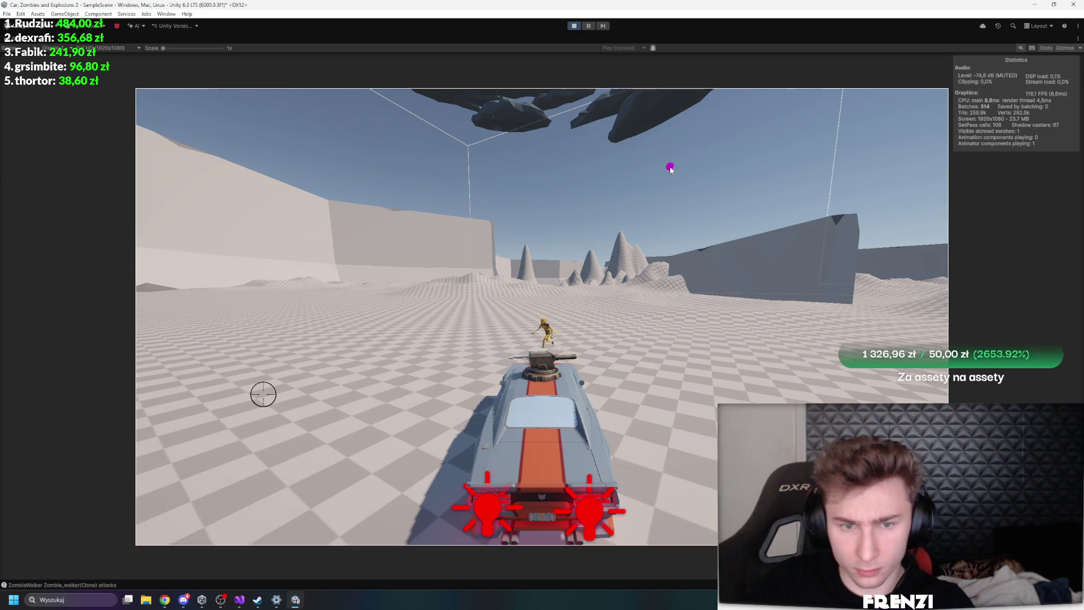
pyautogui.press('a')
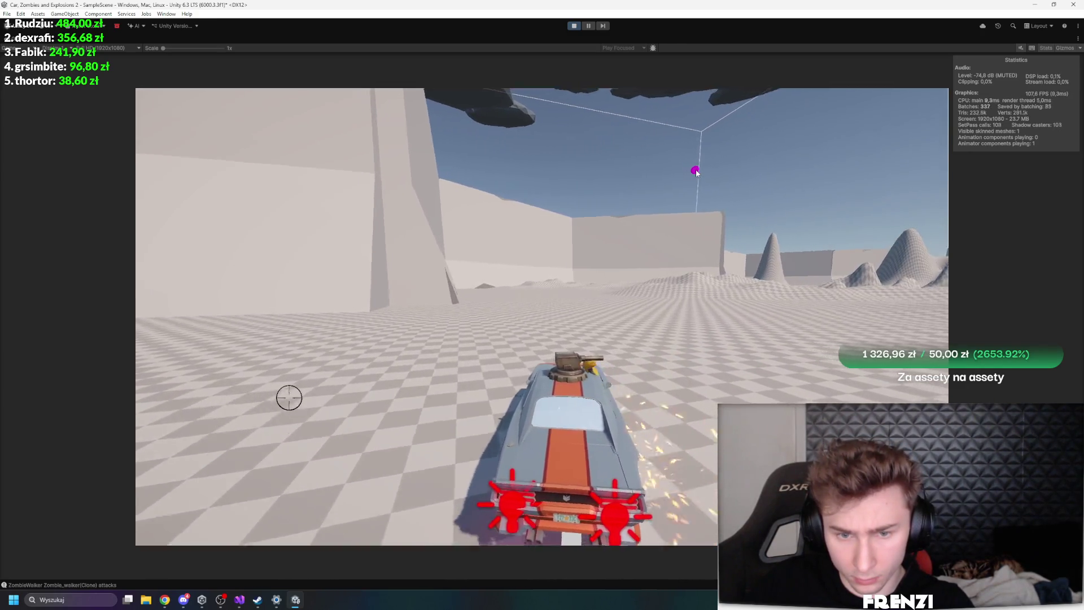
pyautogui.hotkey('ctrl', 'shift', 'p')
pyautogui.hotkey('shift', 'space')
pyautogui.scroll(-10, 932, 243)
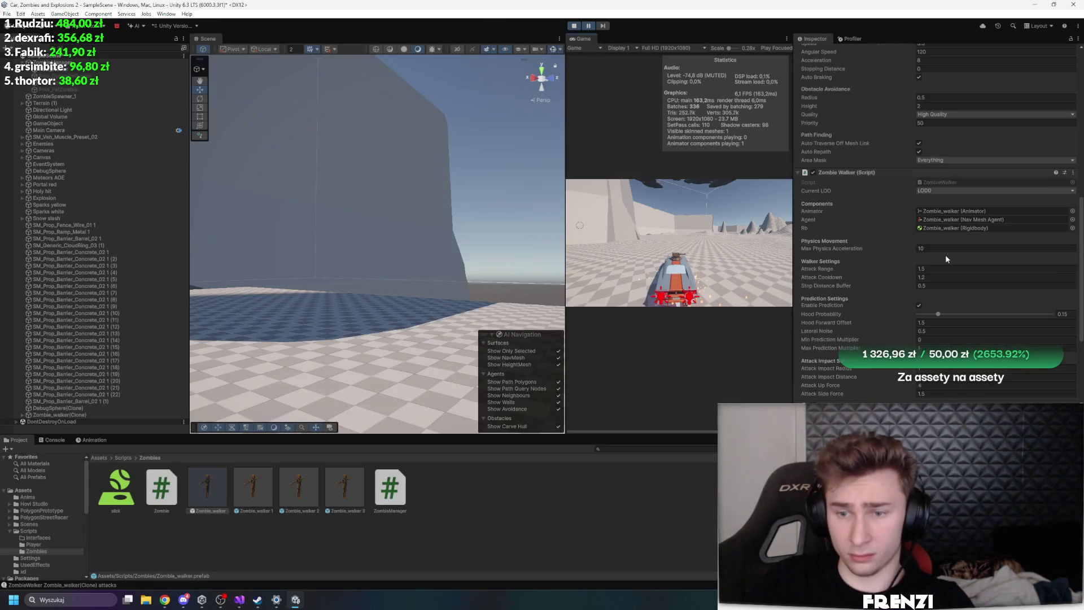
# Frame Zombie_walker(Clone), stop Play, and widen the Game view beside a narrower Scene view
pyautogui.scroll(-5, 943, 254)
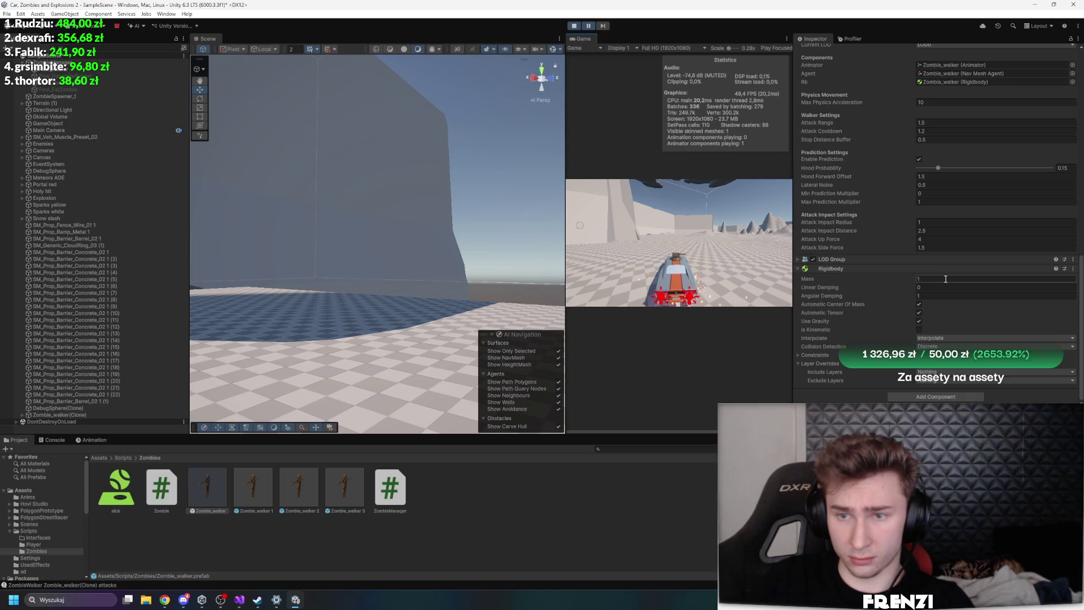
pyautogui.scroll(3, 926, 199)
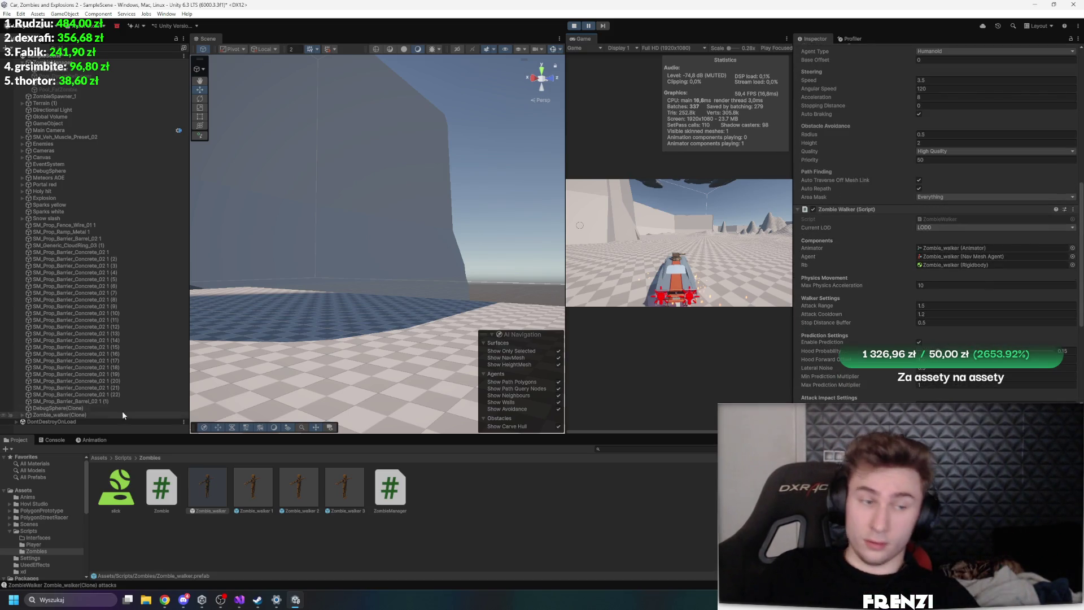
pyautogui.doubleClick(123, 416)
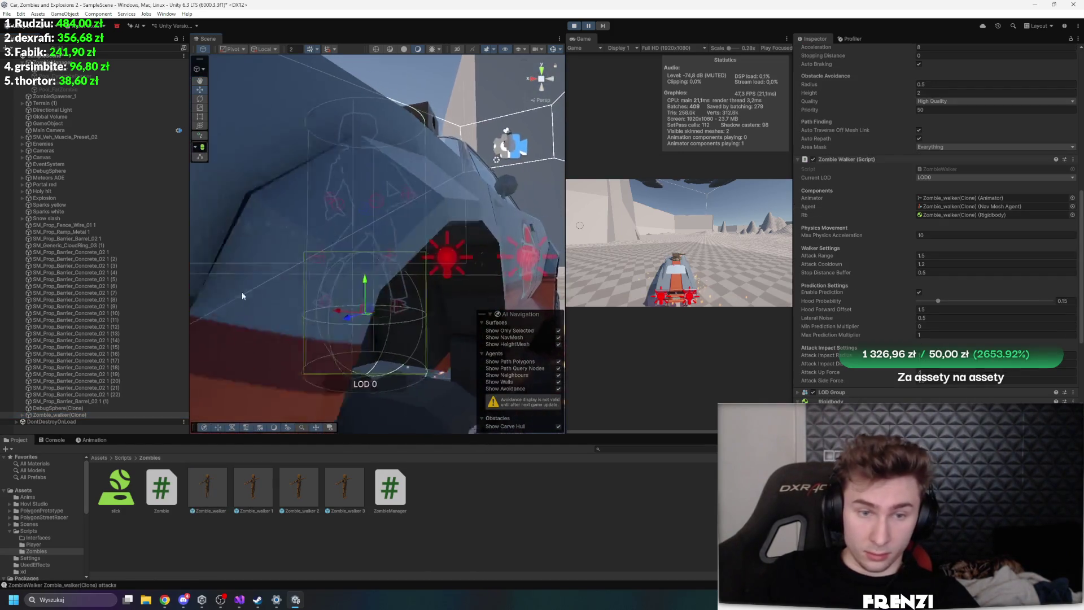
pyautogui.click(573, 26)
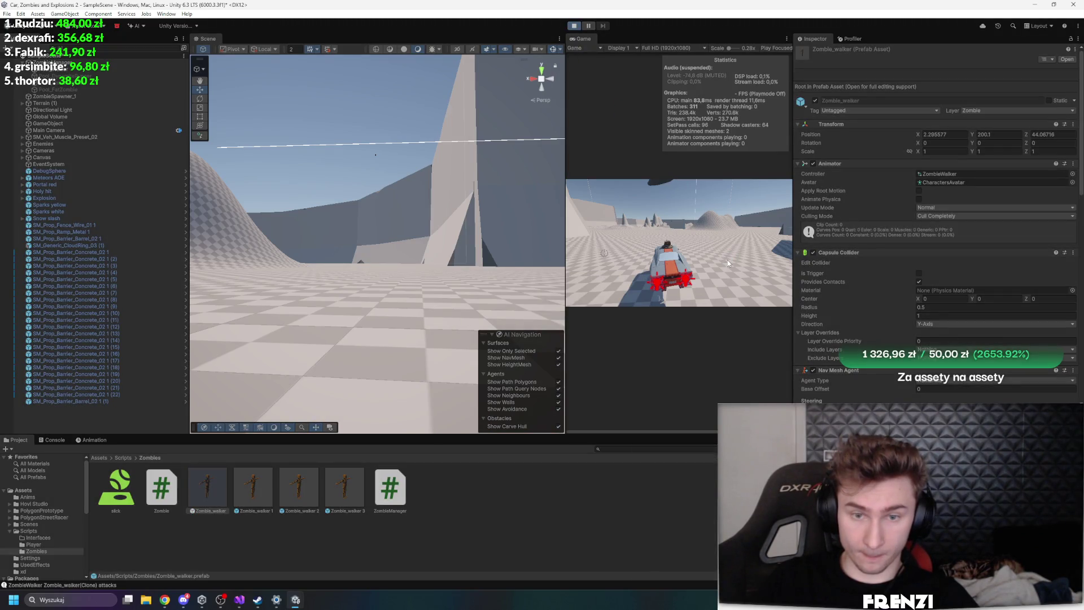
pyautogui.moveTo(374, 216)
pyautogui.mouseDown()
pyautogui.moveTo(223, 218)
pyautogui.moveTo(395, 226)
pyautogui.mouseUp()
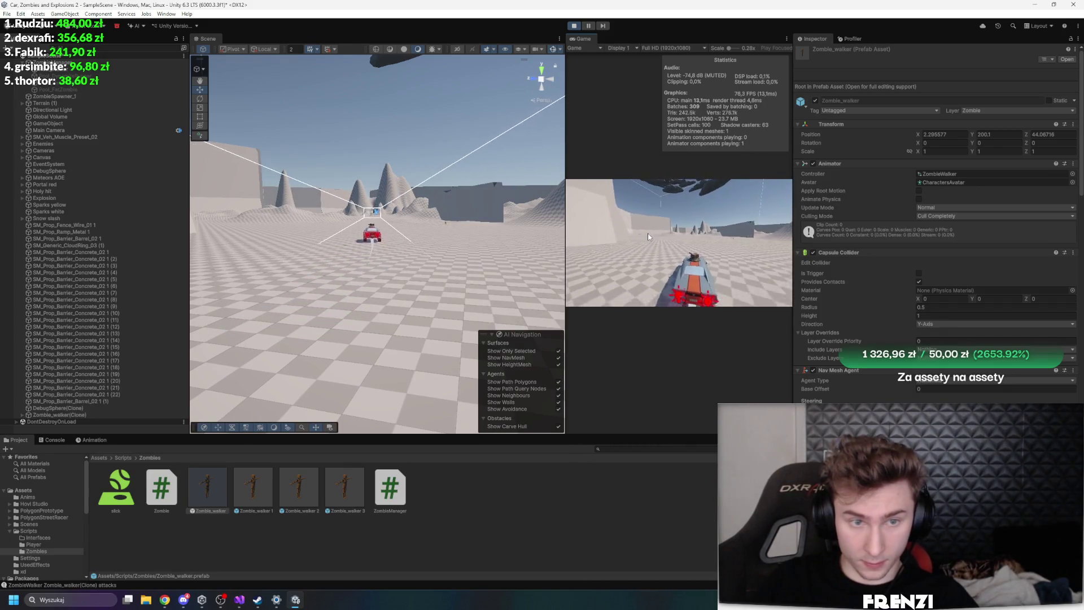
pyautogui.moveTo(565, 226); pyautogui.dragTo(272, 226)
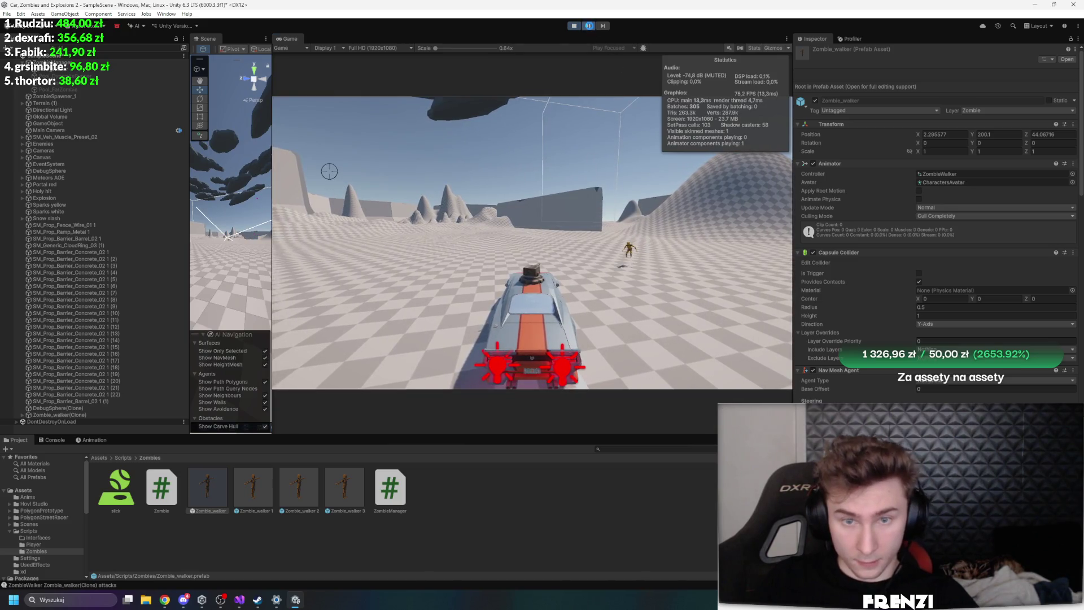
# Set the zombie's Capsule Collider Center Y to -0.33
pyautogui.scroll(-5, 982, 238)
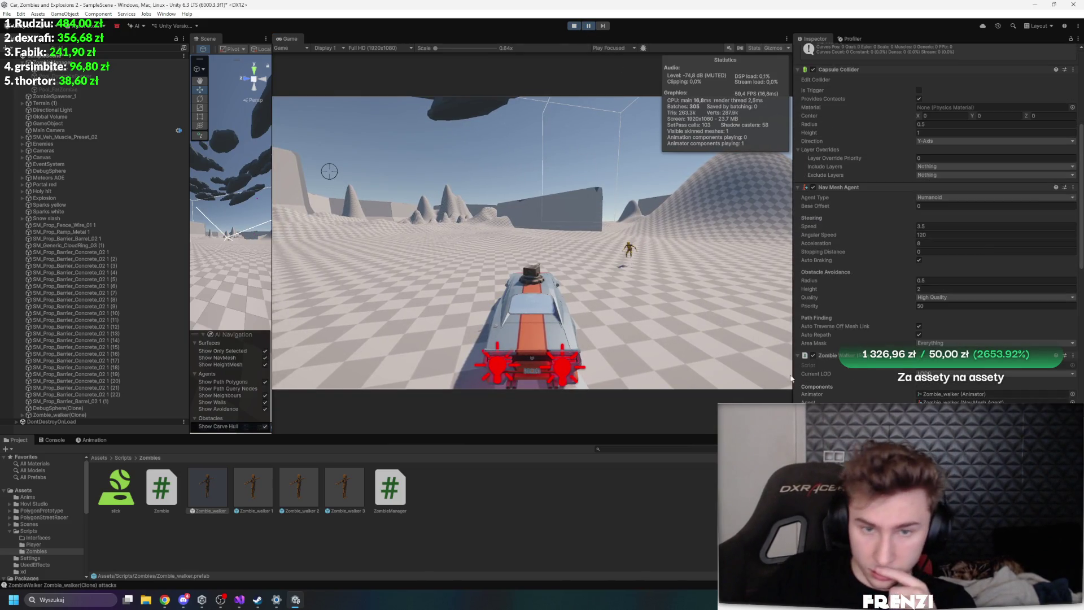
pyautogui.scroll(-4, 960, 379)
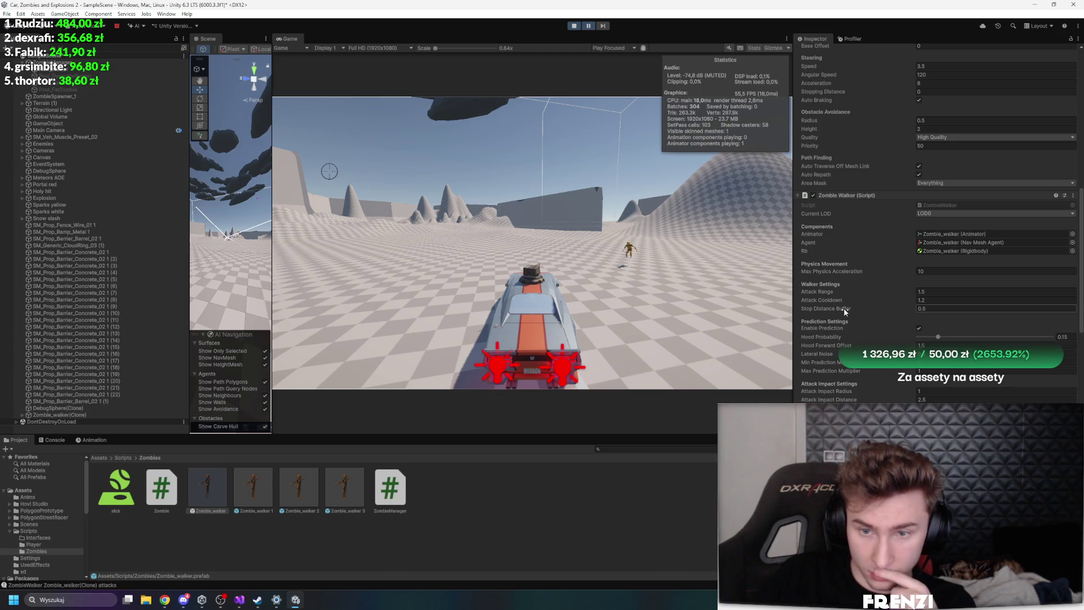
pyautogui.scroll(-1, 846, 301)
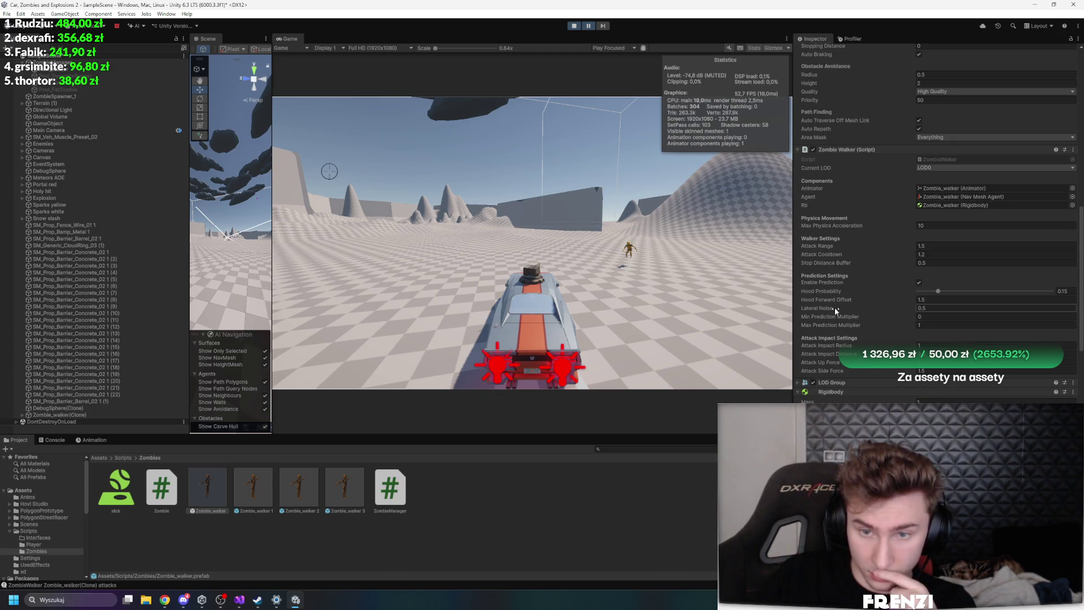
pyautogui.scroll(4, 821, 299)
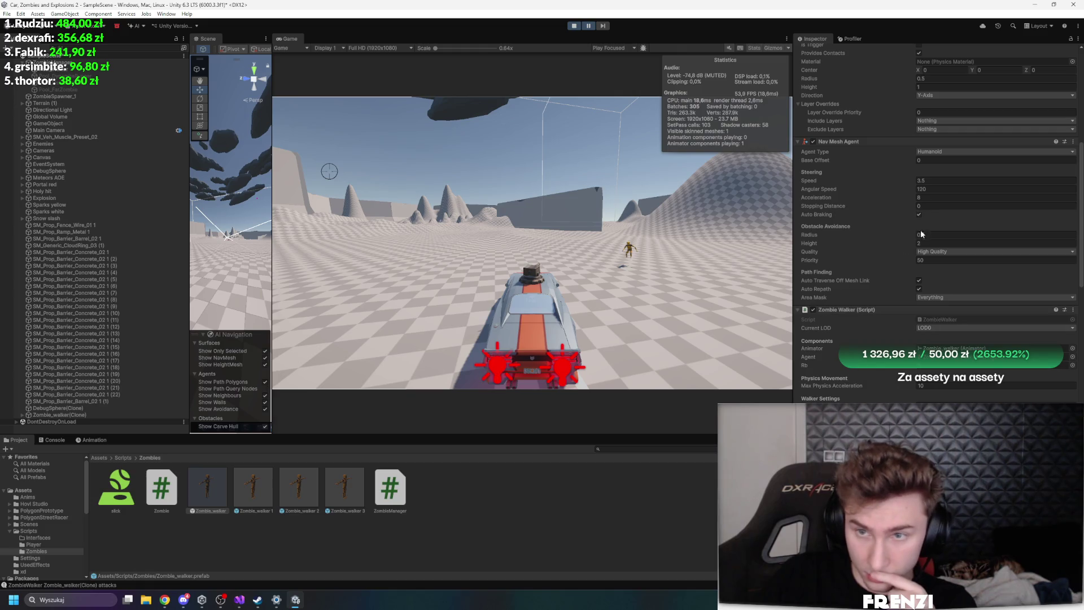
pyautogui.scroll(2, 920, 229)
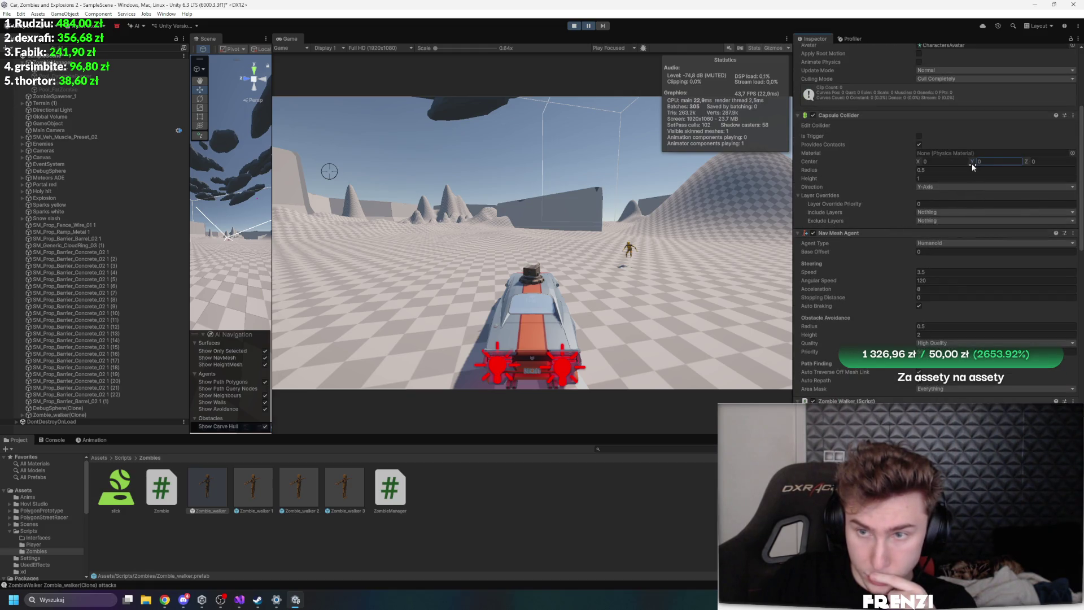
pyautogui.write('-0.33')
pyautogui.press('Return')
# Unpause, raise Center Y to 2.83, and widen the Scene view framed on the zombie clone
pyautogui.click(590, 26)
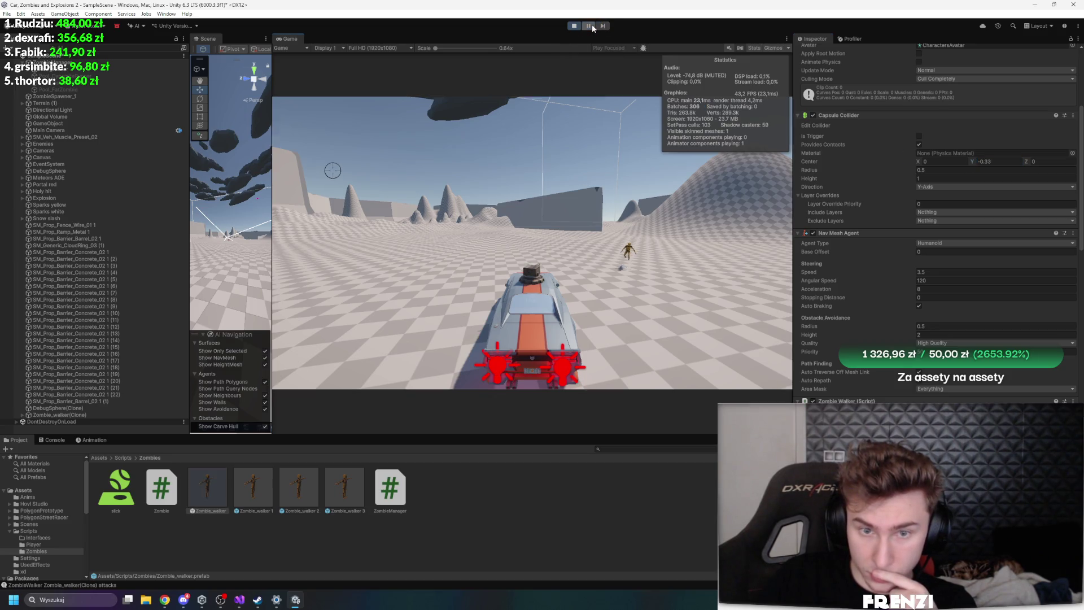
pyautogui.moveTo(957, 162); pyautogui.dragTo(1012, 160)
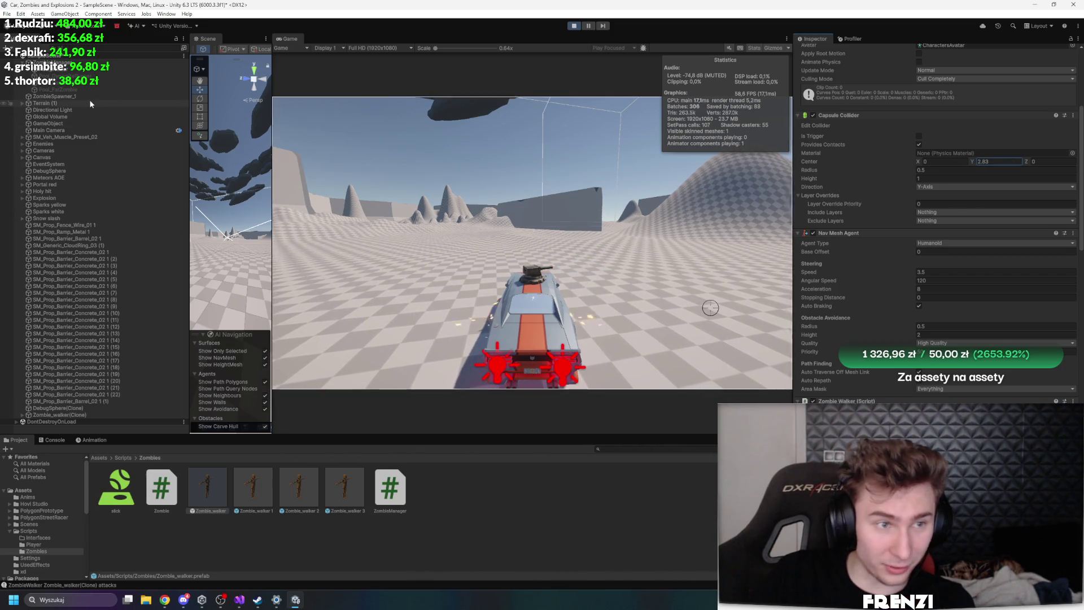
pyautogui.doubleClick(118, 415)
pyautogui.moveTo(271, 227); pyautogui.dragTo(690, 237)
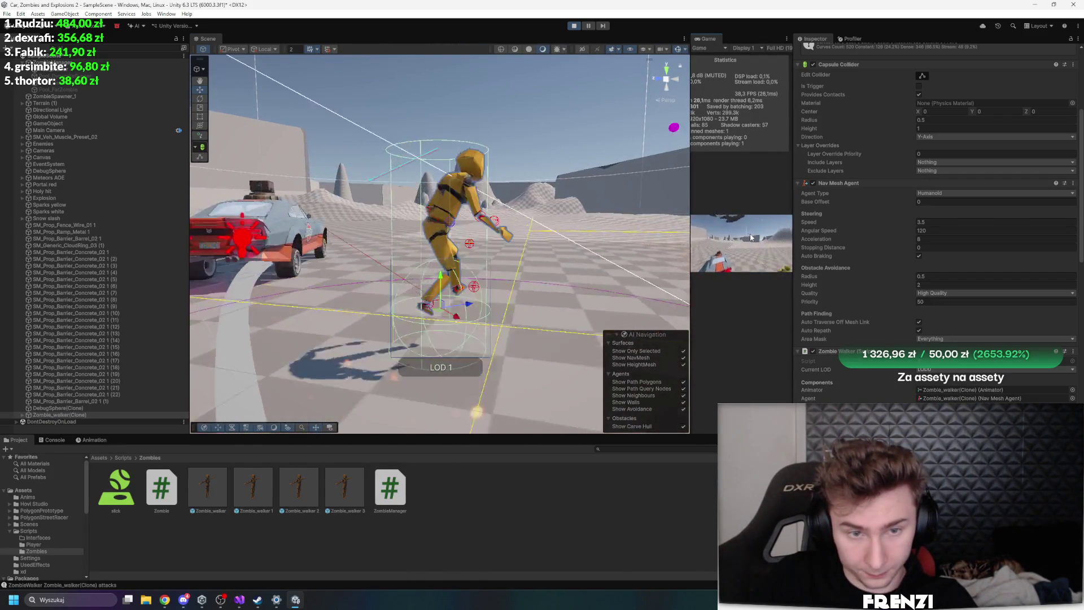
# Pause the game and nudge the Nav Mesh Agent Base Offset up to 0.27, stepping one frame
pyautogui.hotkey('ctrl', 'shift', 'p')
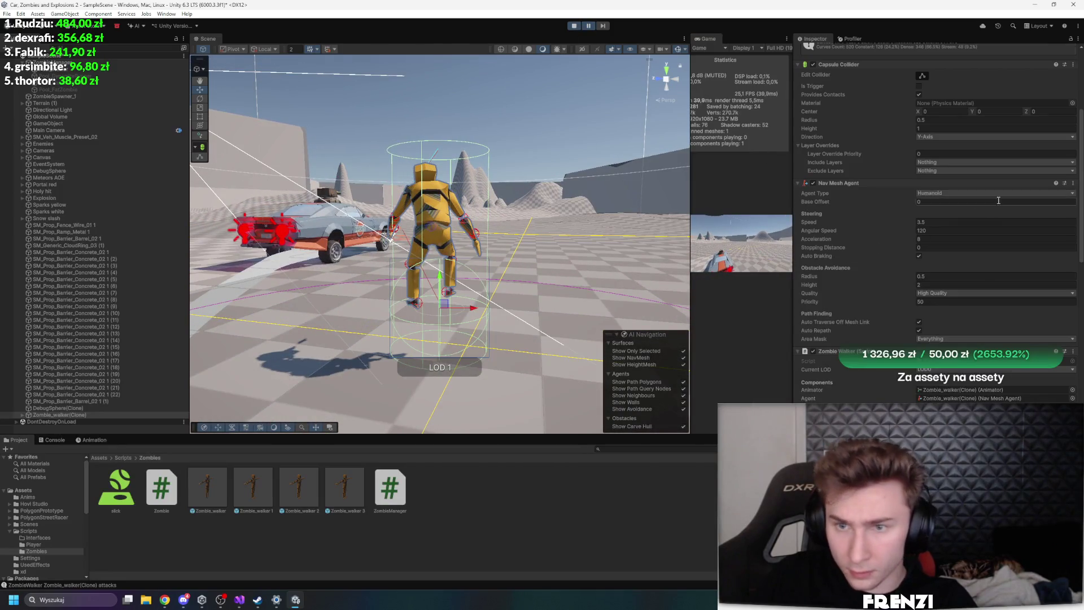
pyautogui.scroll(-2, 998, 201)
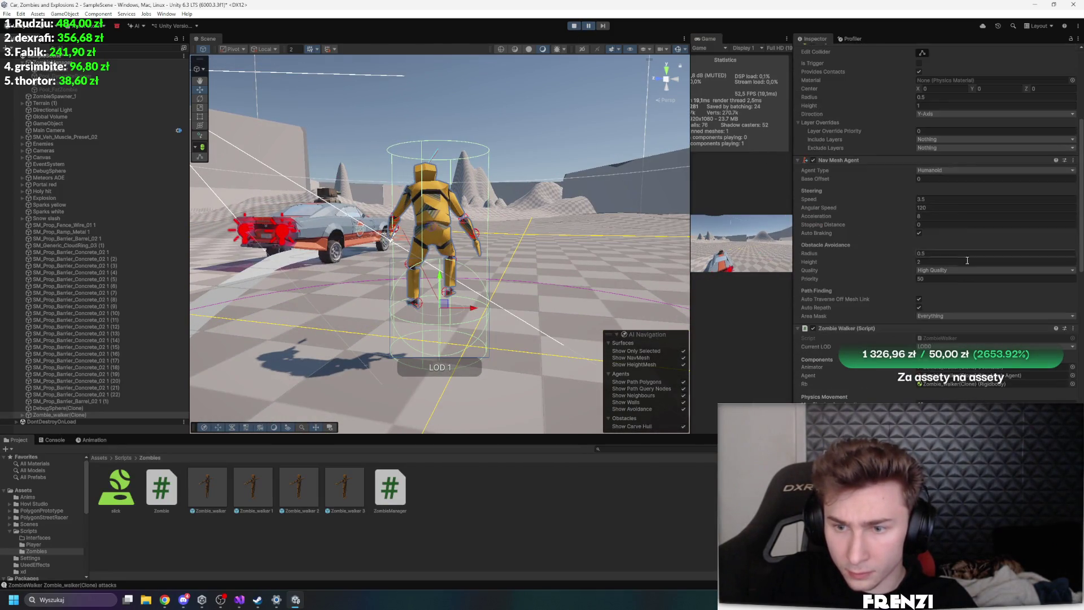
pyautogui.scroll(-2, 967, 287)
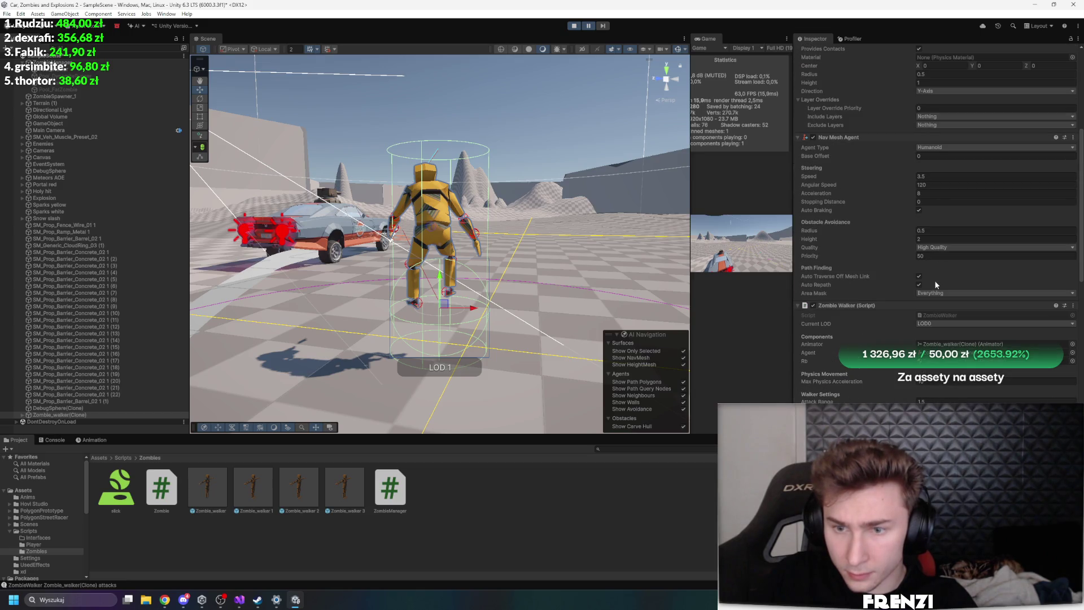
pyautogui.moveTo(819, 156); pyautogui.dragTo(824, 157)
pyautogui.click(603, 26)
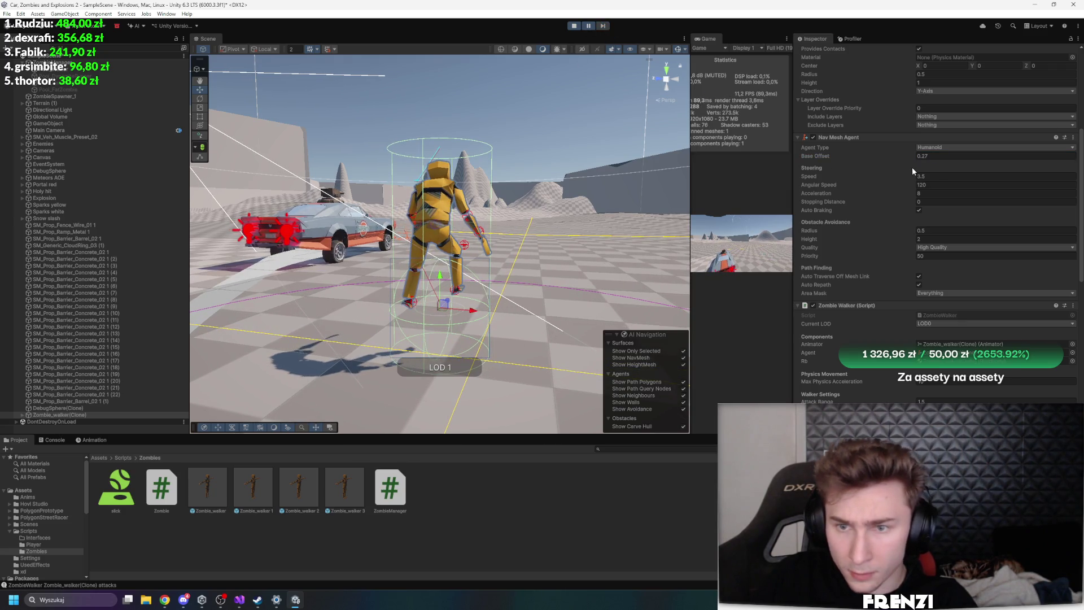
# Raise the Capsule Collider Center Y to 0.54 and set Base Offset to 0.04
pyautogui.scroll(-5, 880, 187)
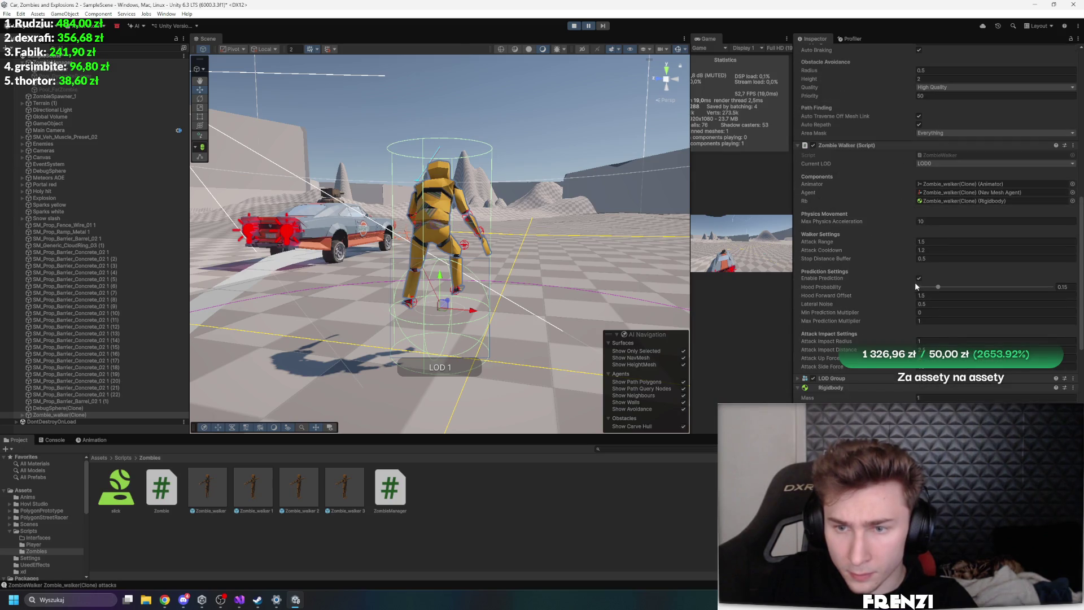
pyautogui.scroll(-4, 847, 223)
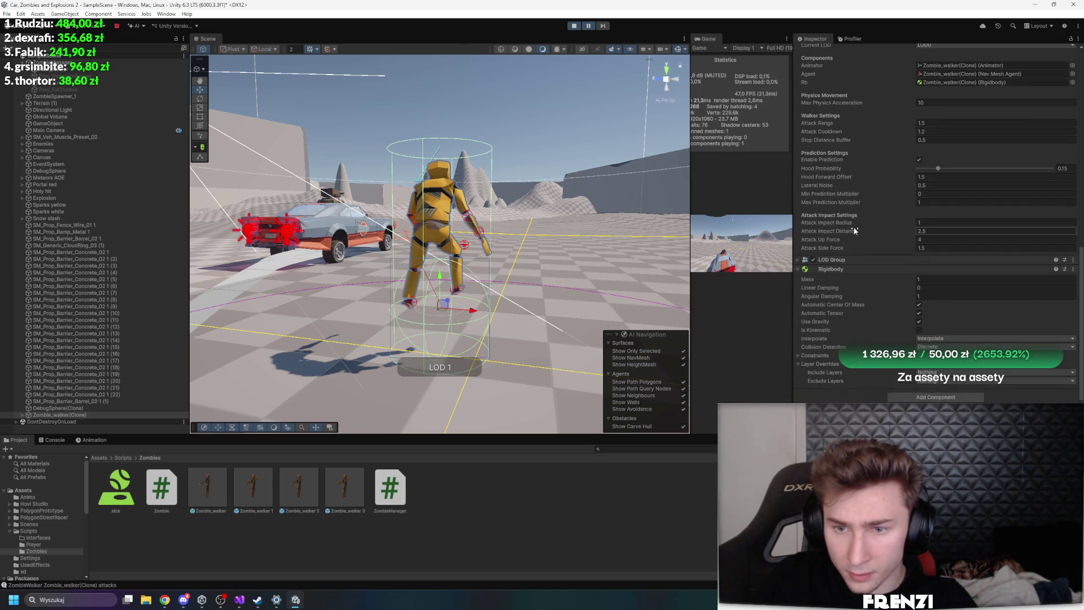
pyautogui.scroll(10, 869, 243)
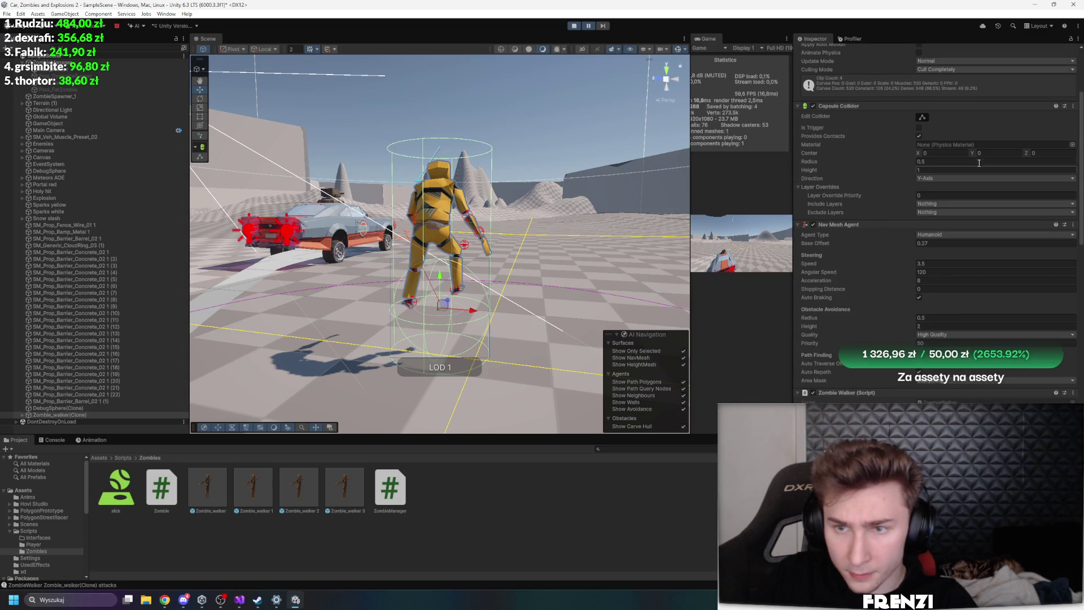
pyautogui.moveTo(972, 157); pyautogui.dragTo(977, 157)
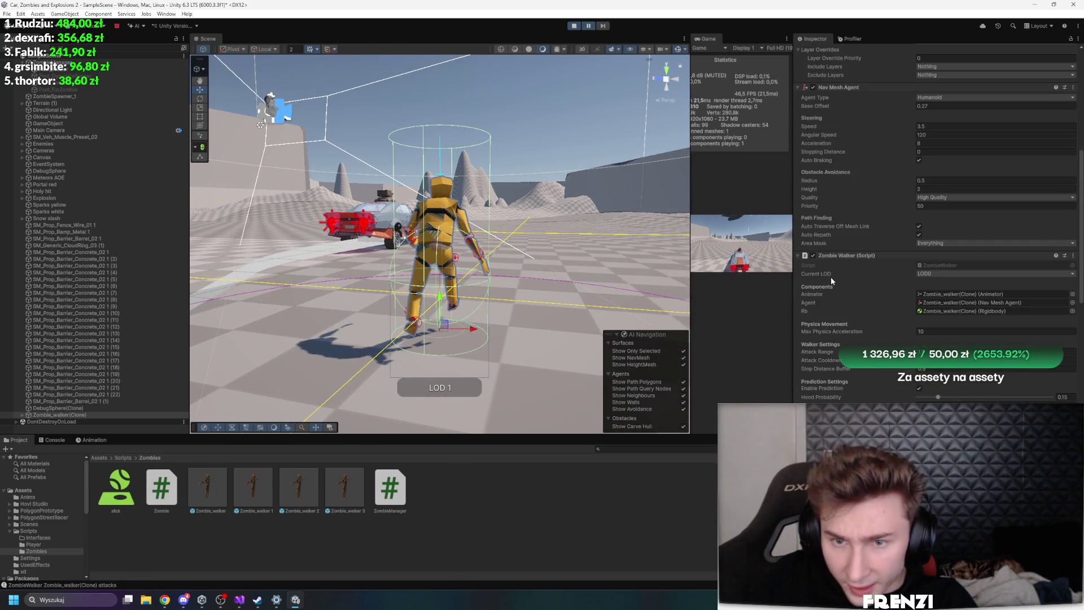
pyautogui.click(819, 244)
pyautogui.press('Return')
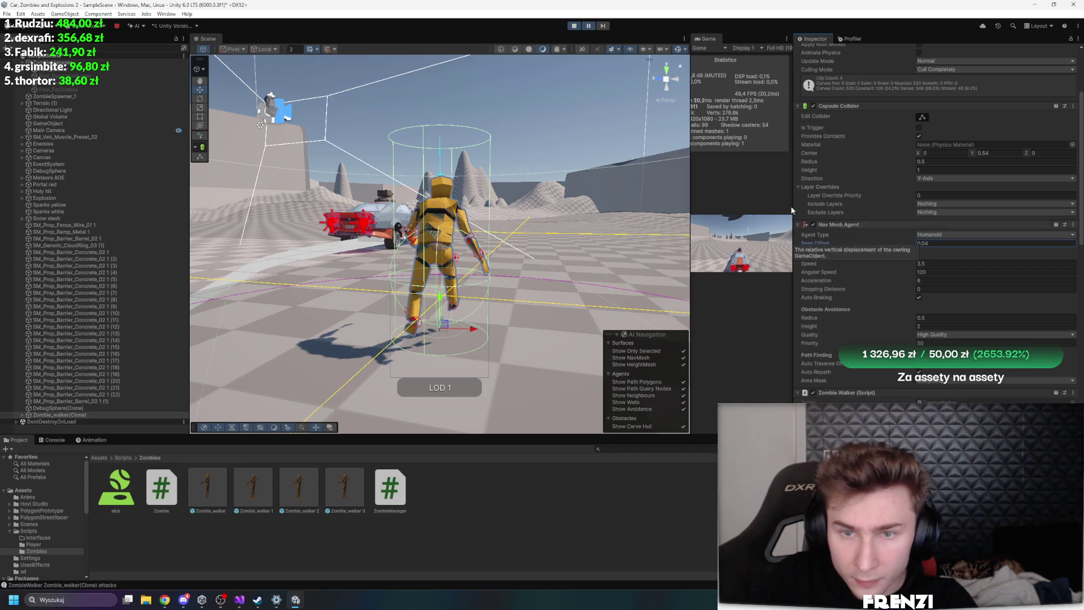
pyautogui.click(603, 25)
pyautogui.click(603, 25)
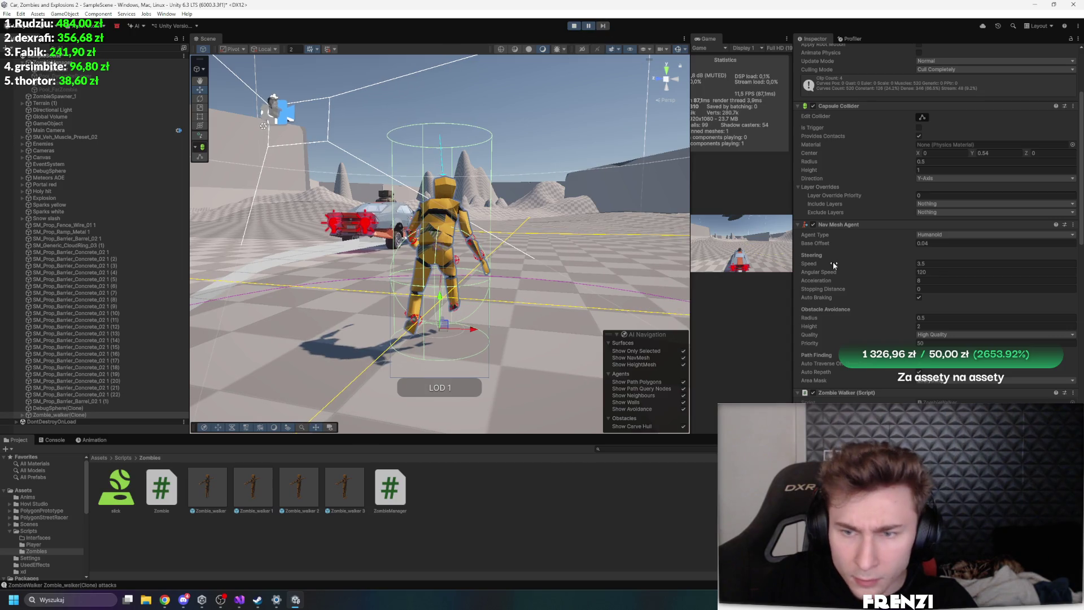
# Set obstacle avoidance Height to about 0.77 and Quality to None, then let the game run
pyautogui.moveTo(816, 331); pyautogui.dragTo(799, 334)
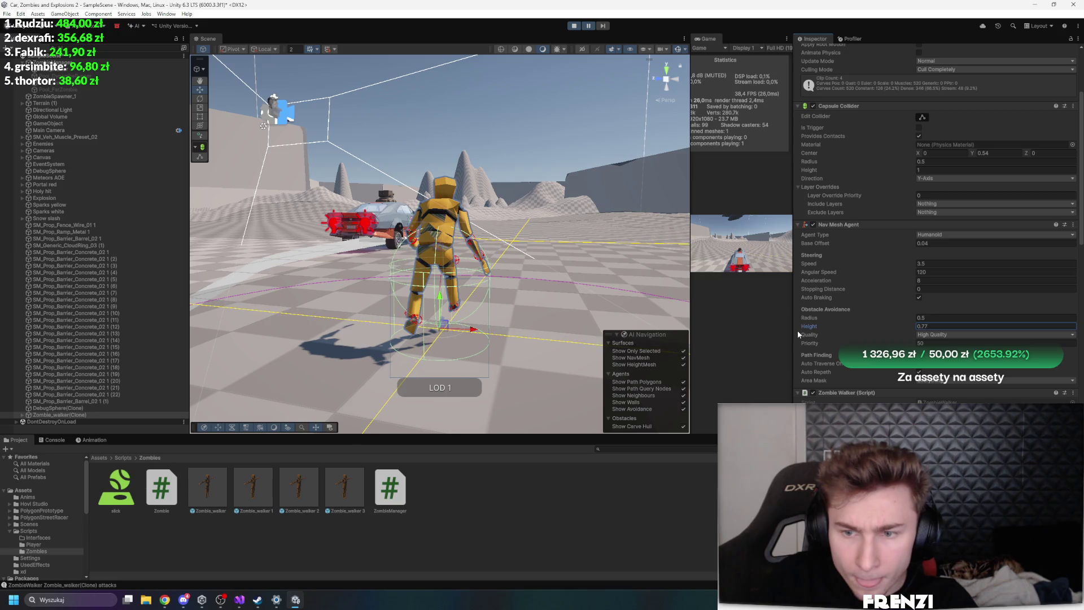
pyautogui.click(960, 335)
pyautogui.click(937, 342)
pyautogui.click(590, 25)
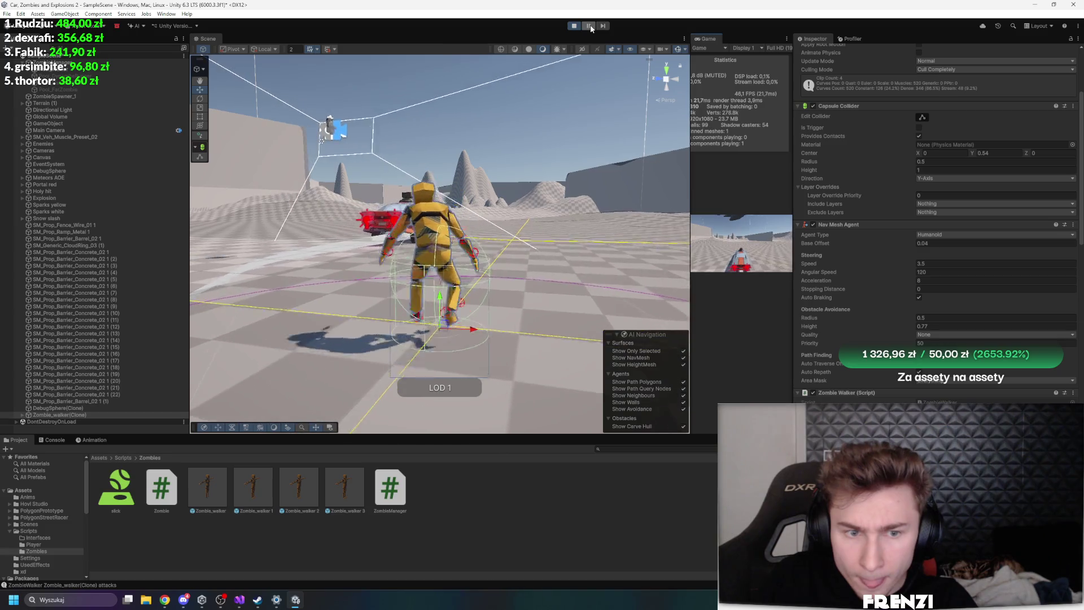
pyautogui.click(591, 25)
# Check the Area Mask choices without changing them and pause the game again
pyautogui.click(933, 381)
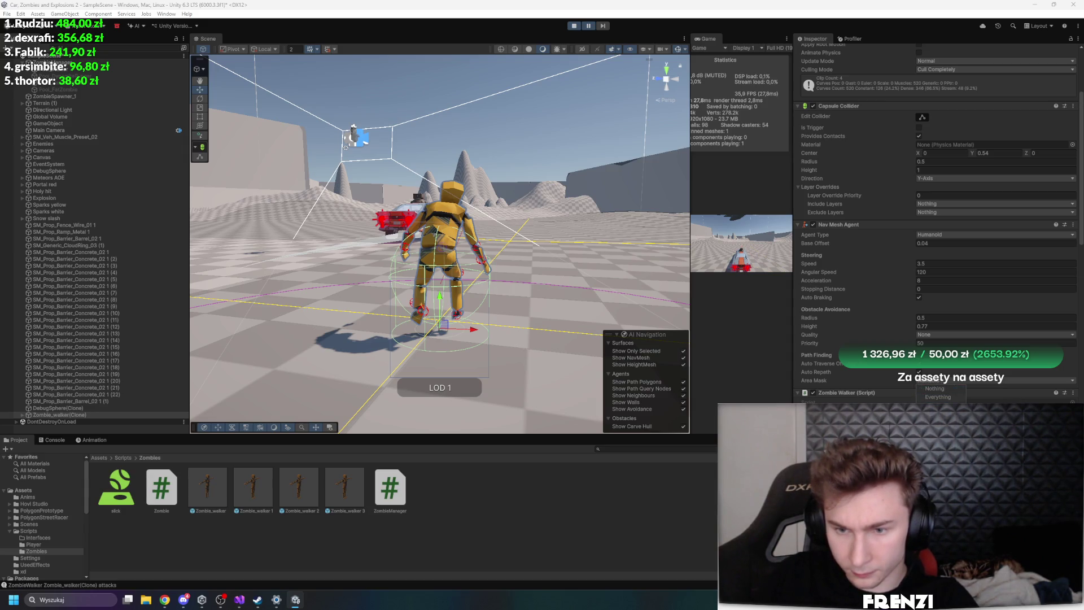
pyautogui.click(591, 28)
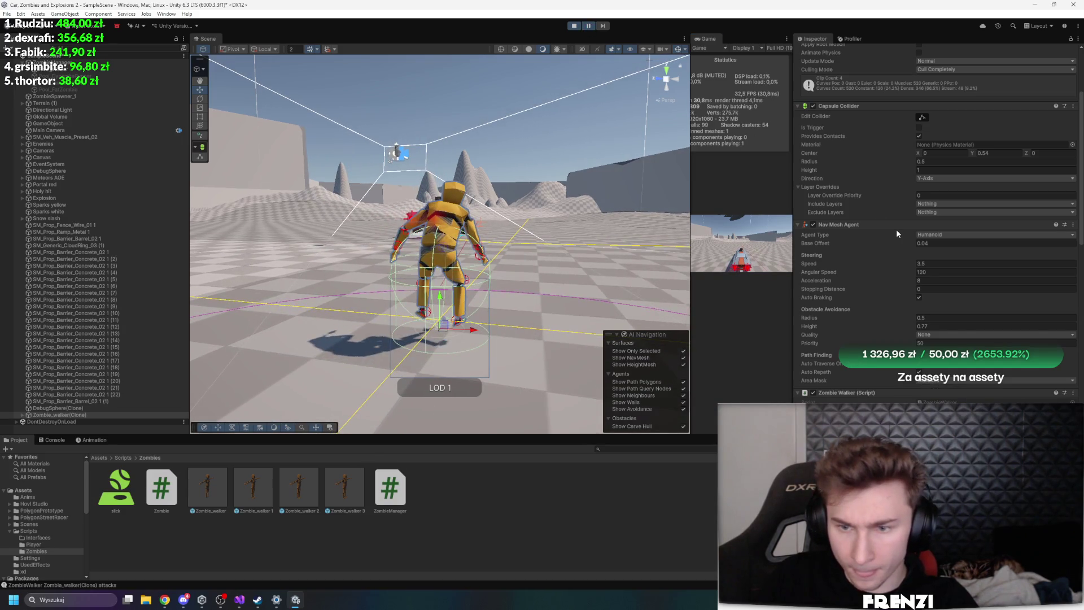
pyautogui.scroll(-1, 919, 238)
pyautogui.scroll(-1, 979, 272)
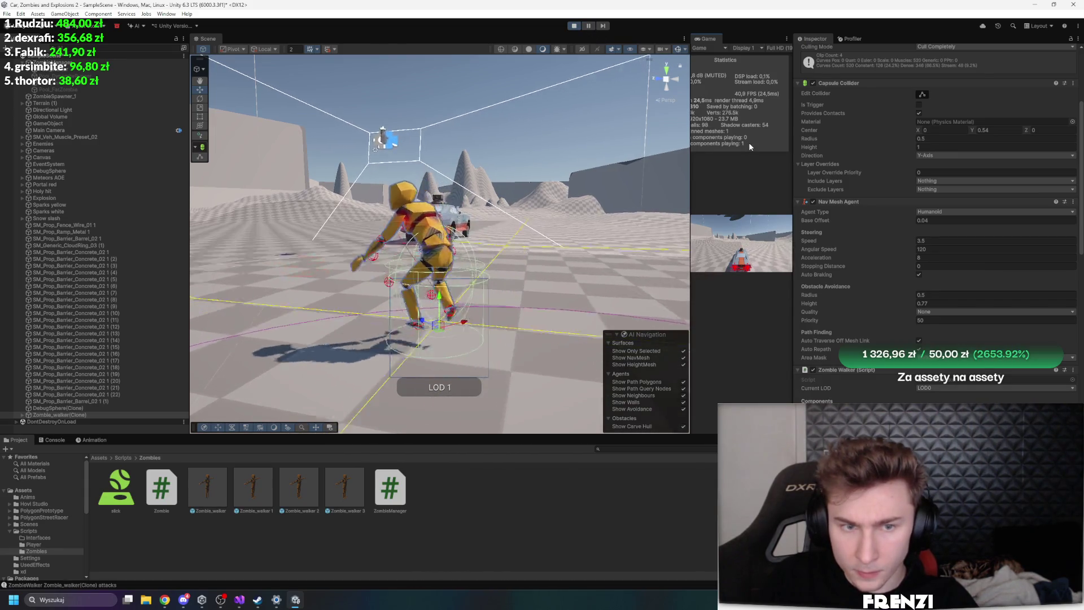
pyautogui.hotkey('ctrl', 'shift', 'p')
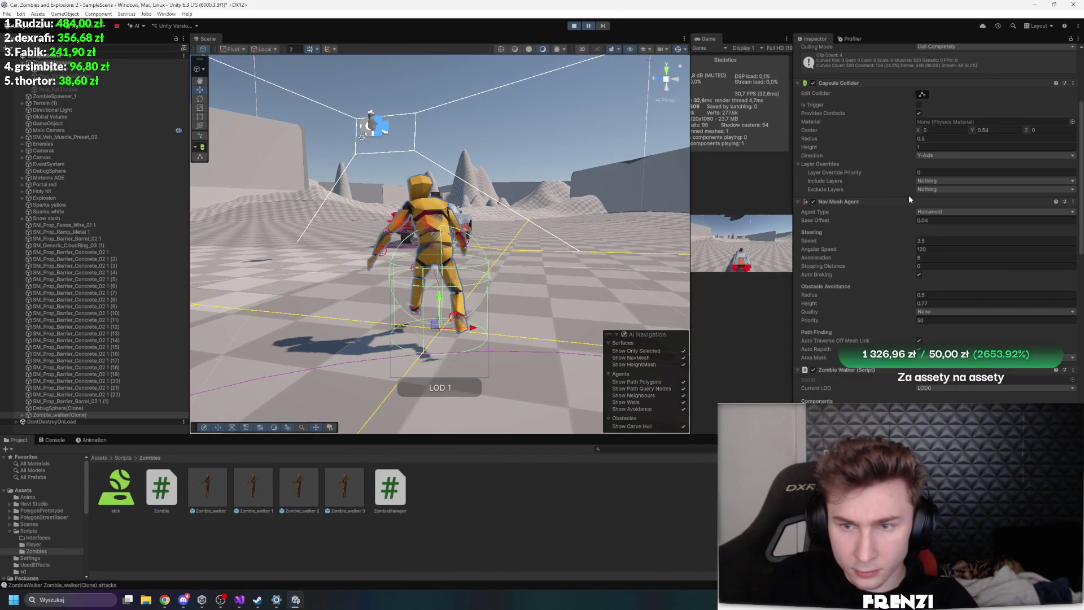
pyautogui.click(239, 600)
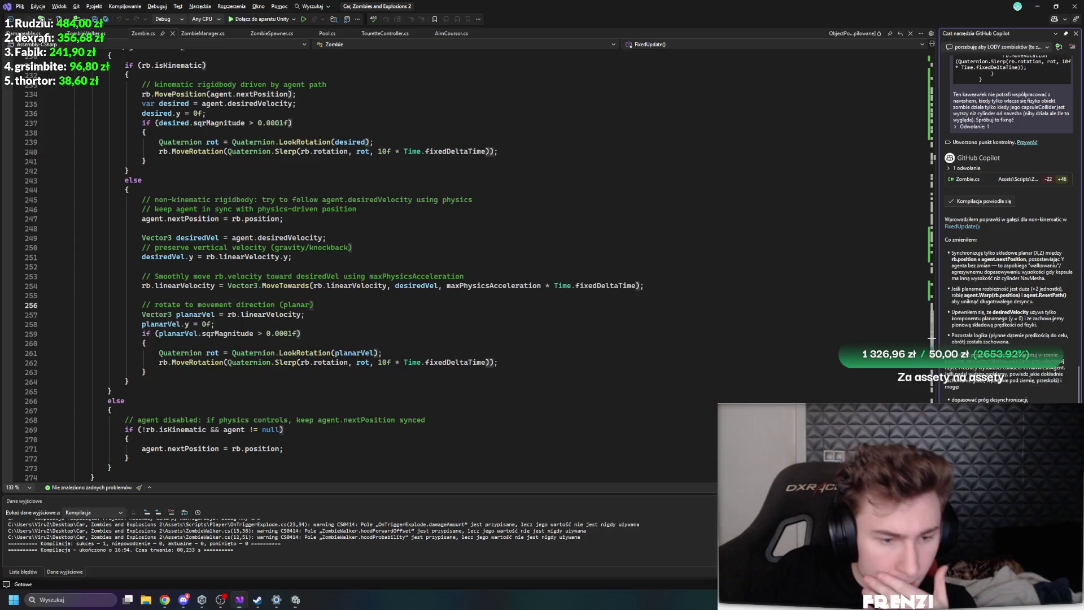
# Comment out the 'planarVel.y = 0f;' and 'desiredVel.y = rb.linearVelocity.y;' lines in Zombie.cs
pyautogui.click(142, 324)
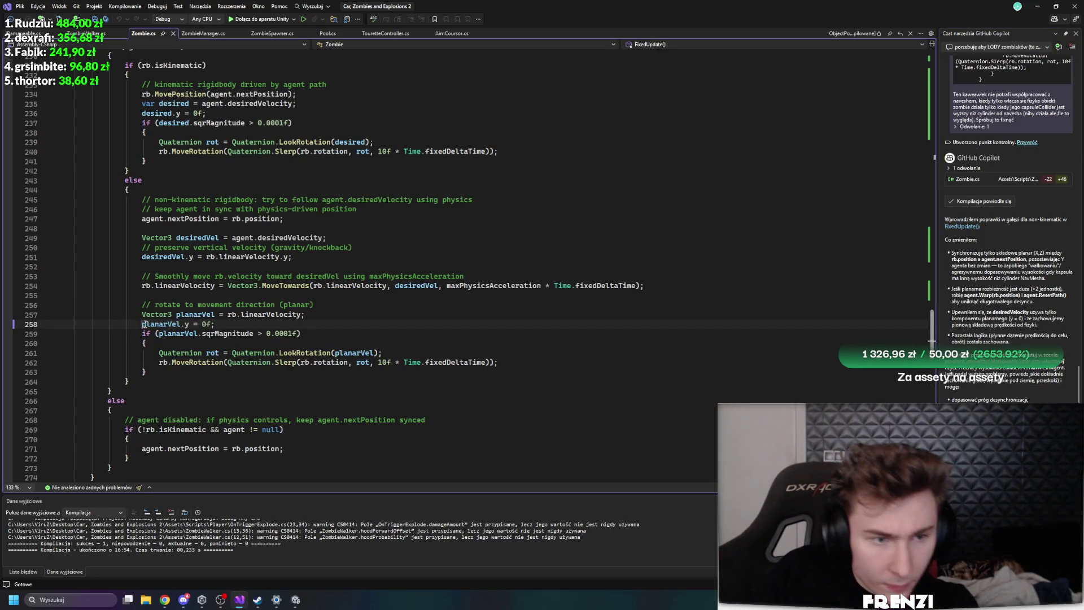
pyautogui.write('////')
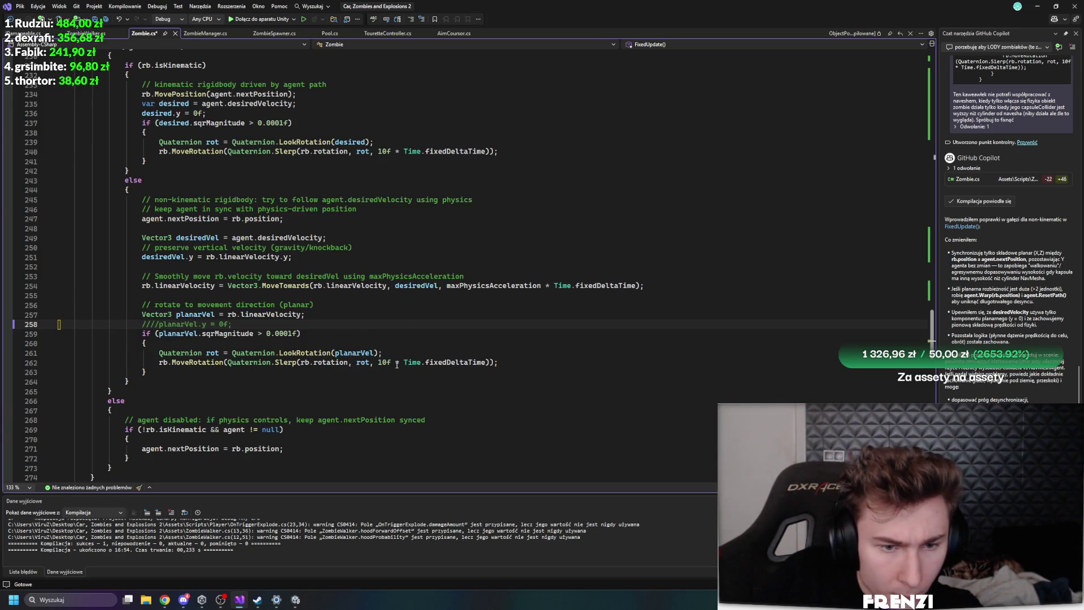
pyautogui.write('3')
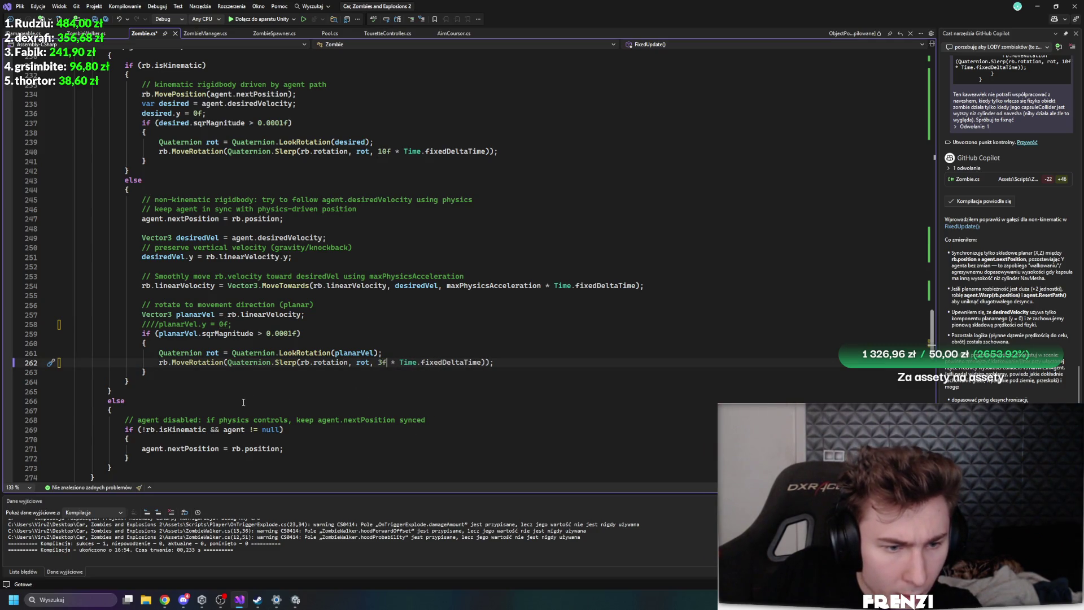
pyautogui.scroll(1, 243, 402)
pyautogui.click(163, 285)
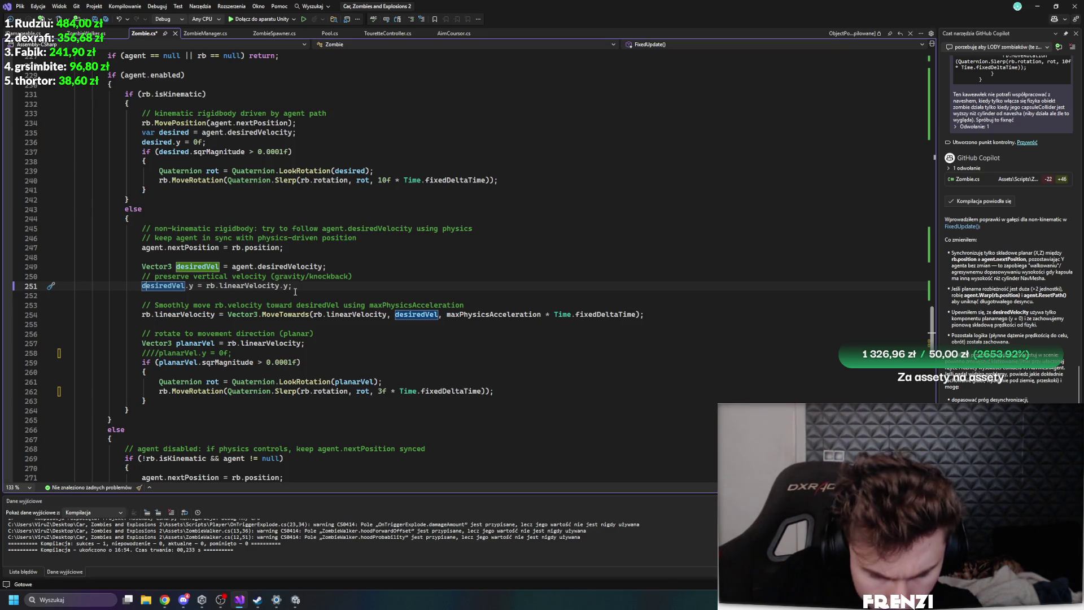
pyautogui.click(145, 286)
pyautogui.write('//')
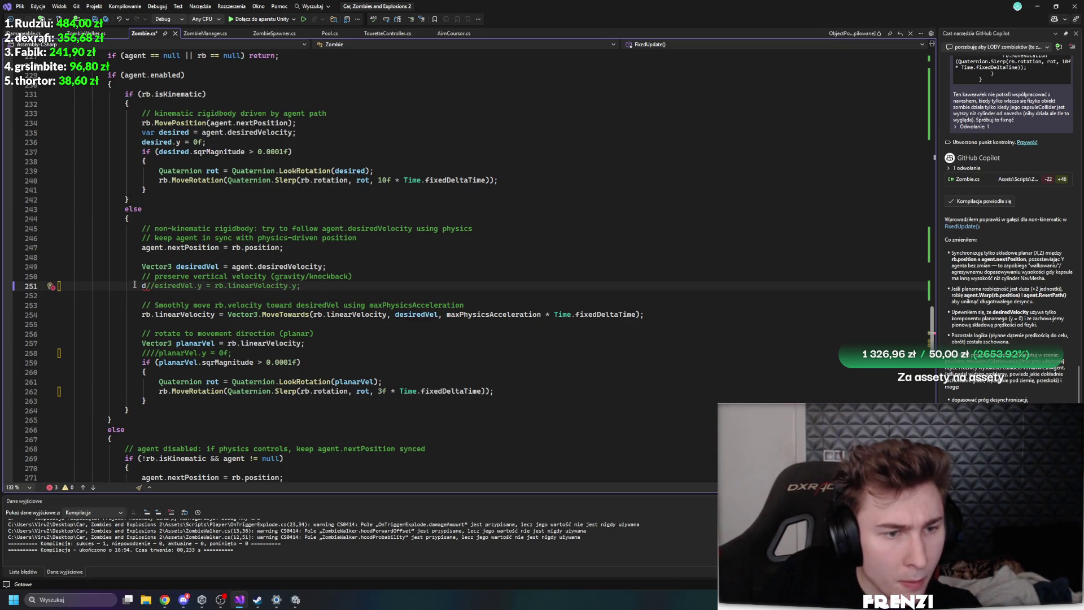
pyautogui.scroll(2, 291, 235)
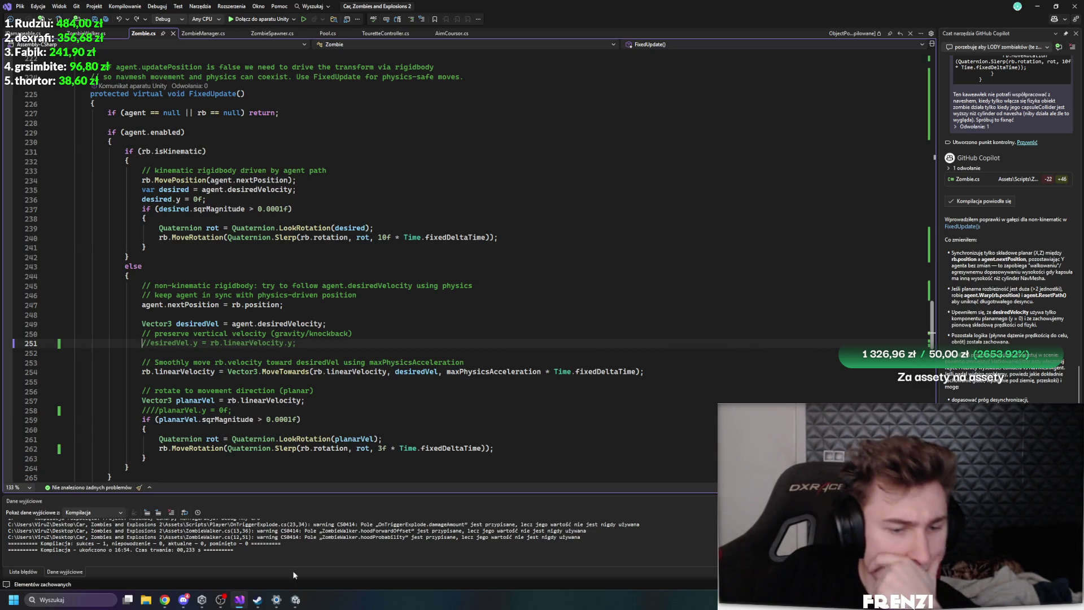
pyautogui.click(297, 600)
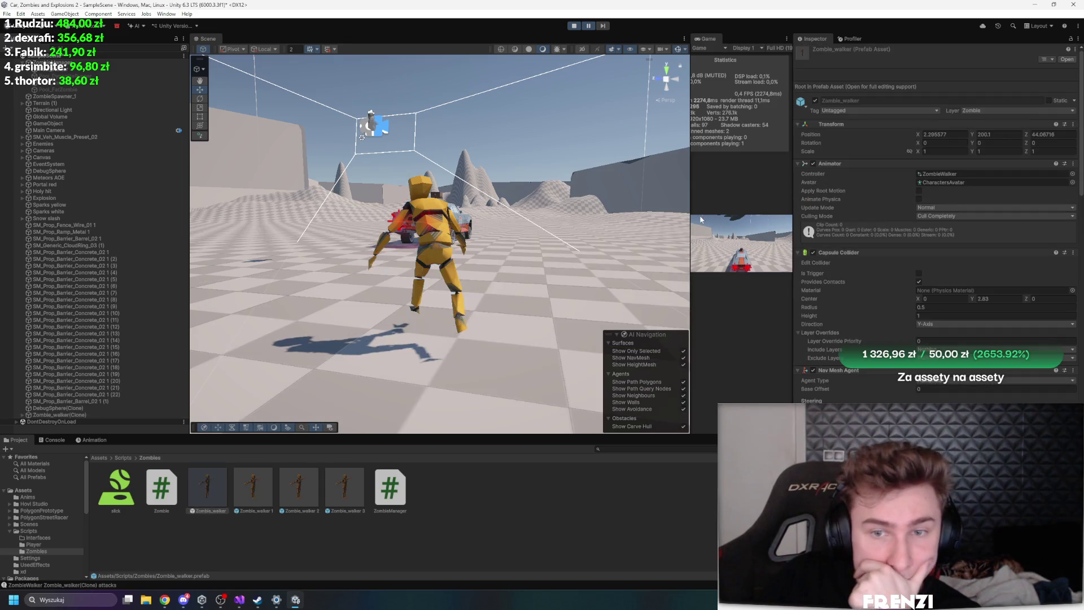
# Widen and maximize the Game view, resume play-testing the zombie changes, then pause
pyautogui.moveTo(689, 213); pyautogui.dragTo(555, 142)
pyautogui.click(590, 26)
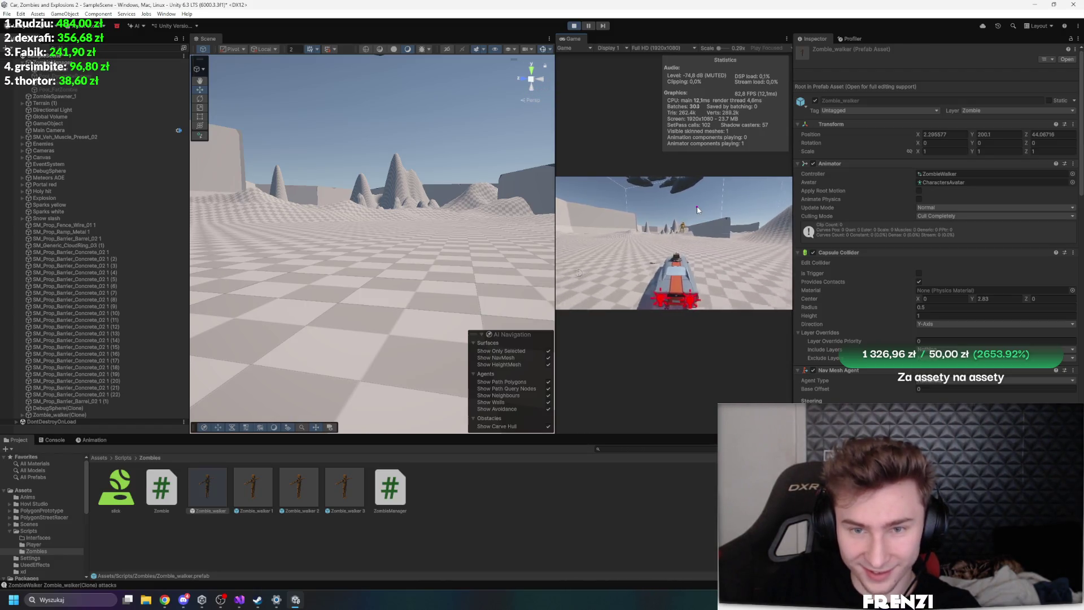
pyautogui.doubleClick(597, 37)
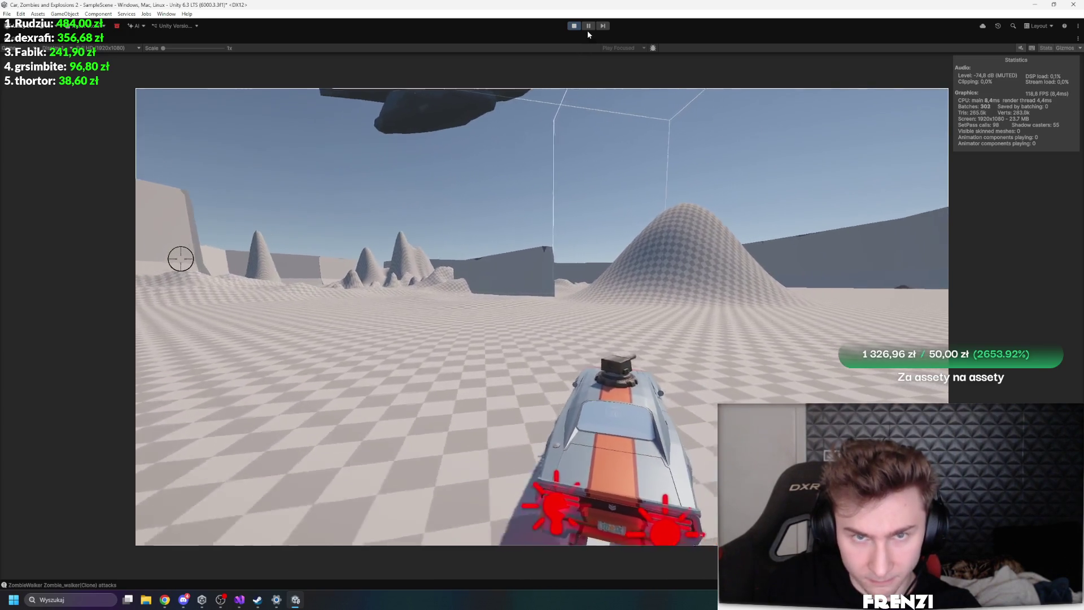
pyautogui.hotkey('ctrl', 'shift', 'p')
# Collapse the prefab's Nav Mesh Agent, Zombie Walker and Rigidbody components and remove its Capsule Collider
pyautogui.scroll(-5, 951, 337)
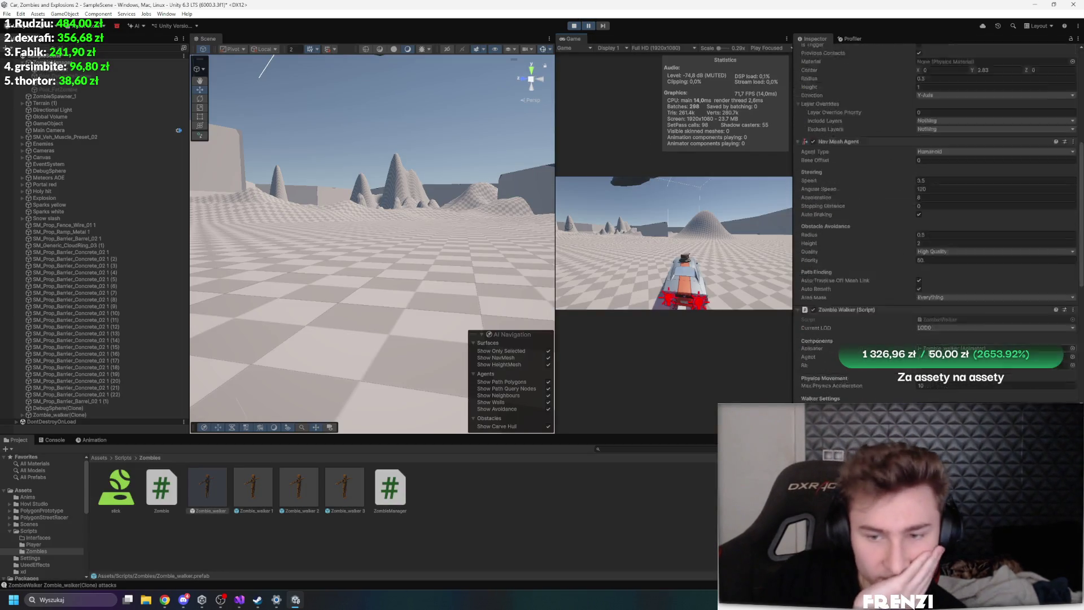
pyautogui.scroll(-5, 901, 297)
pyautogui.scroll(-3, 893, 303)
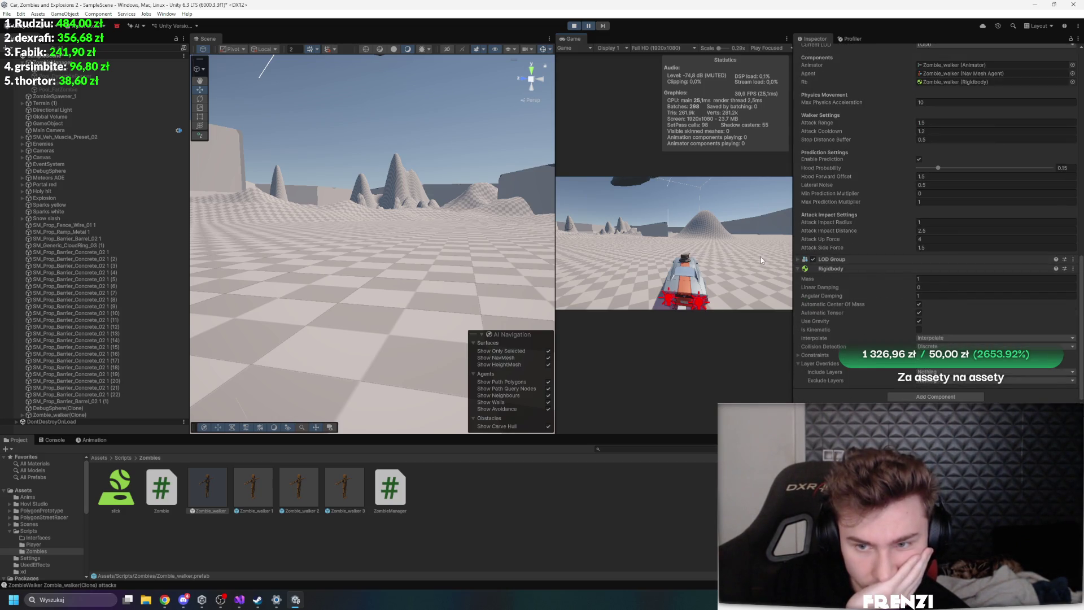
pyautogui.scroll(10, 920, 293)
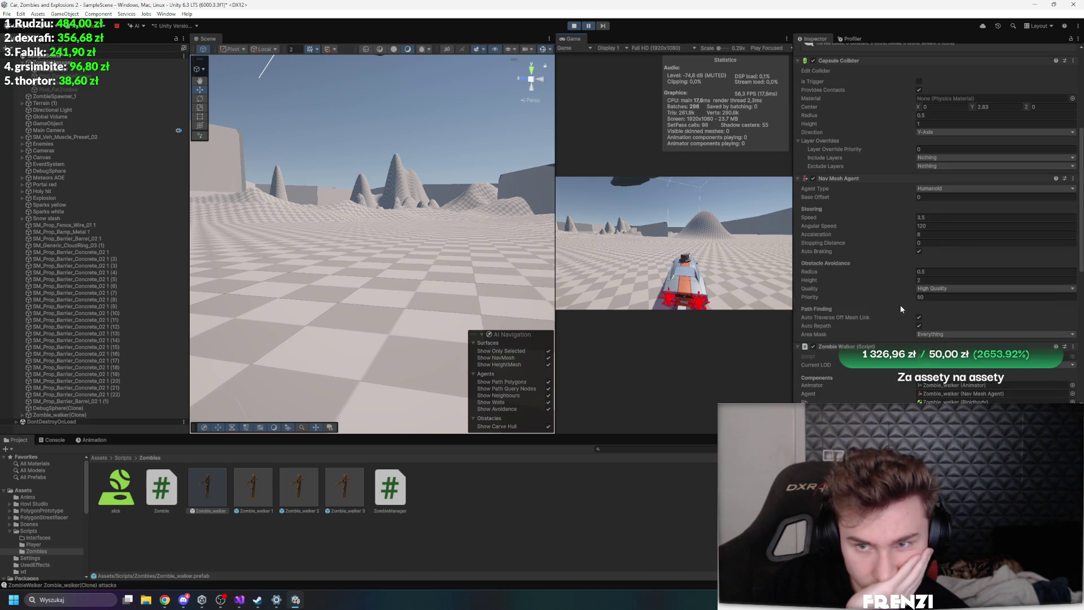
pyautogui.click(864, 177)
pyautogui.click(848, 188)
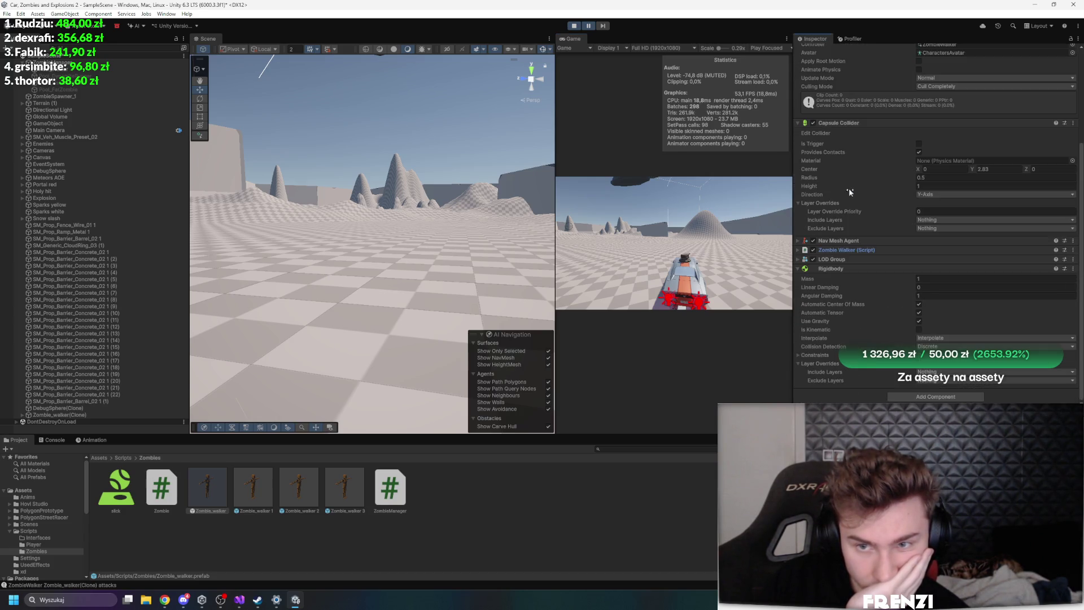
pyautogui.click(840, 264)
pyautogui.rightClick(866, 233)
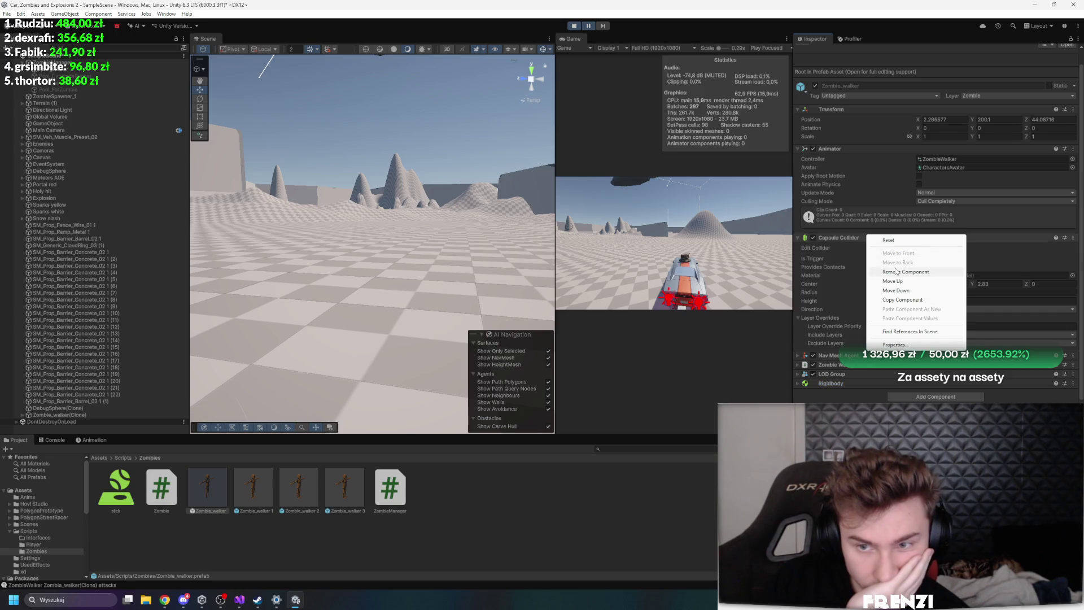
pyautogui.click(881, 252)
# Add a Sphere Collider to the Zombie_walker prefab via the 'sp' component search
pyautogui.click(847, 262)
pyautogui.click(847, 262)
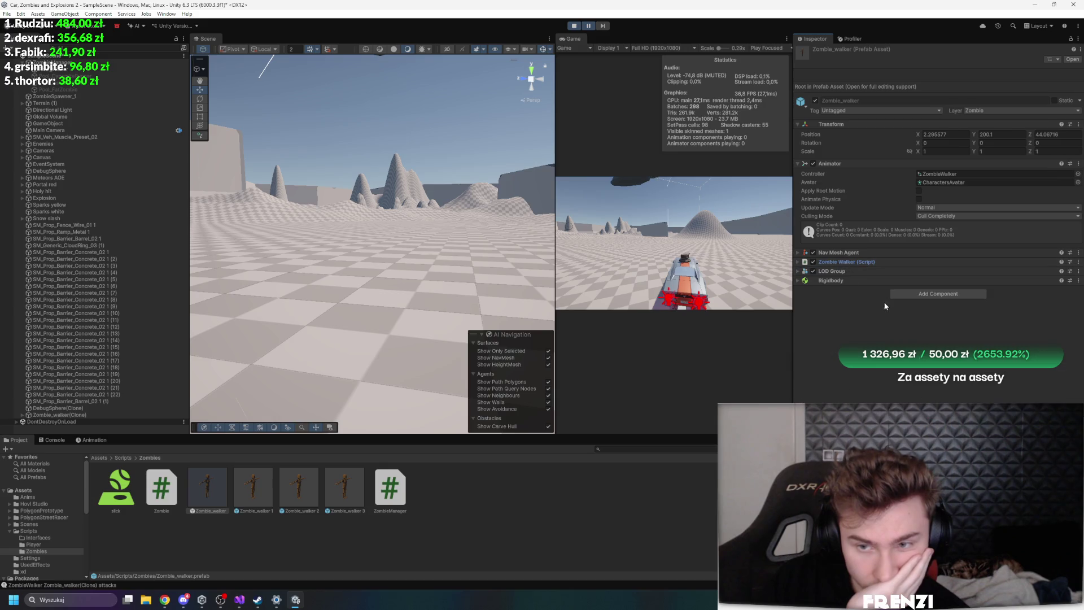
pyautogui.click(909, 295)
pyautogui.write('cy')
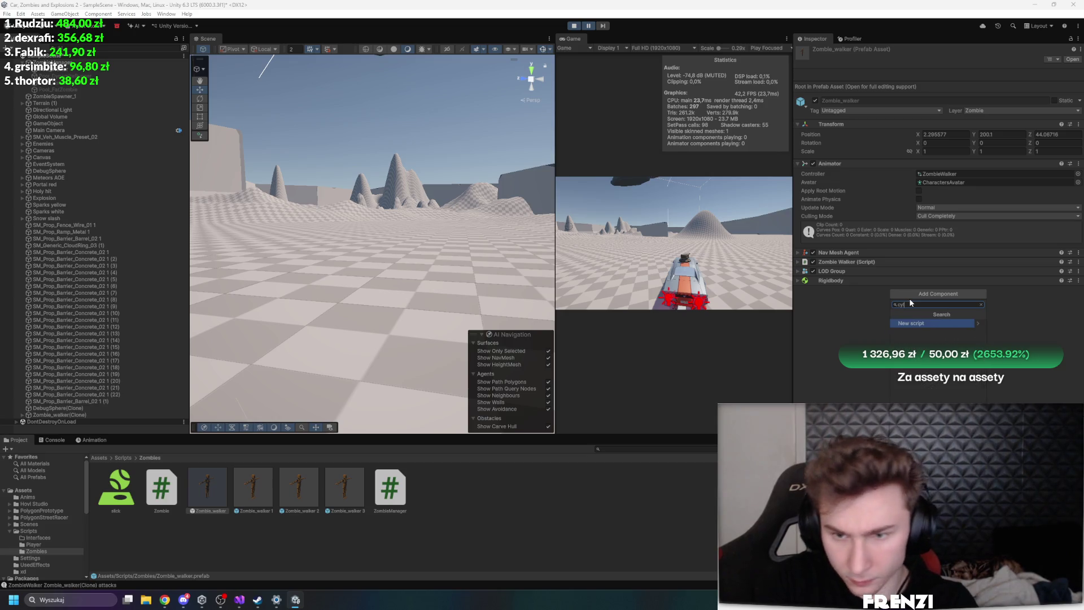
pyautogui.press('BackSpace')
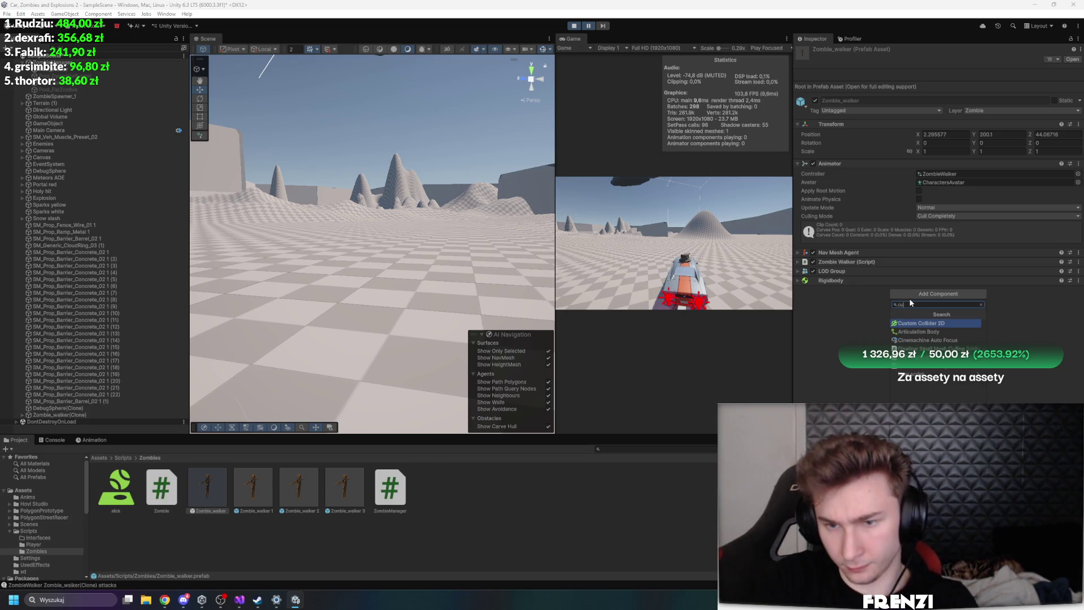
pyautogui.press('BackSpace')
pyautogui.write('sp')
pyautogui.press('Return')
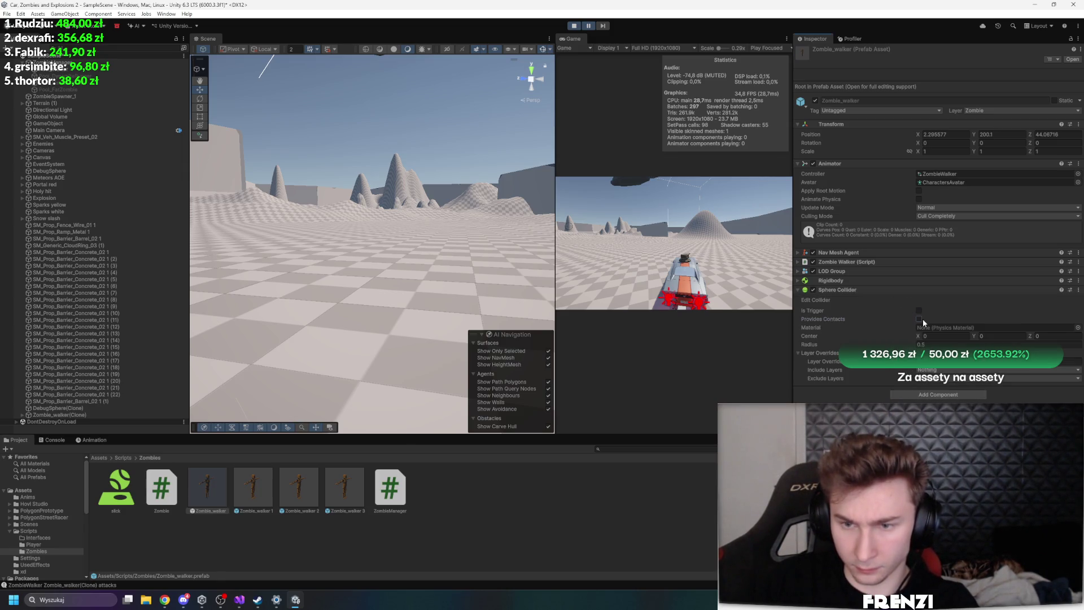
pyautogui.moveTo(445, 243); pyautogui.dragTo(187, 245)
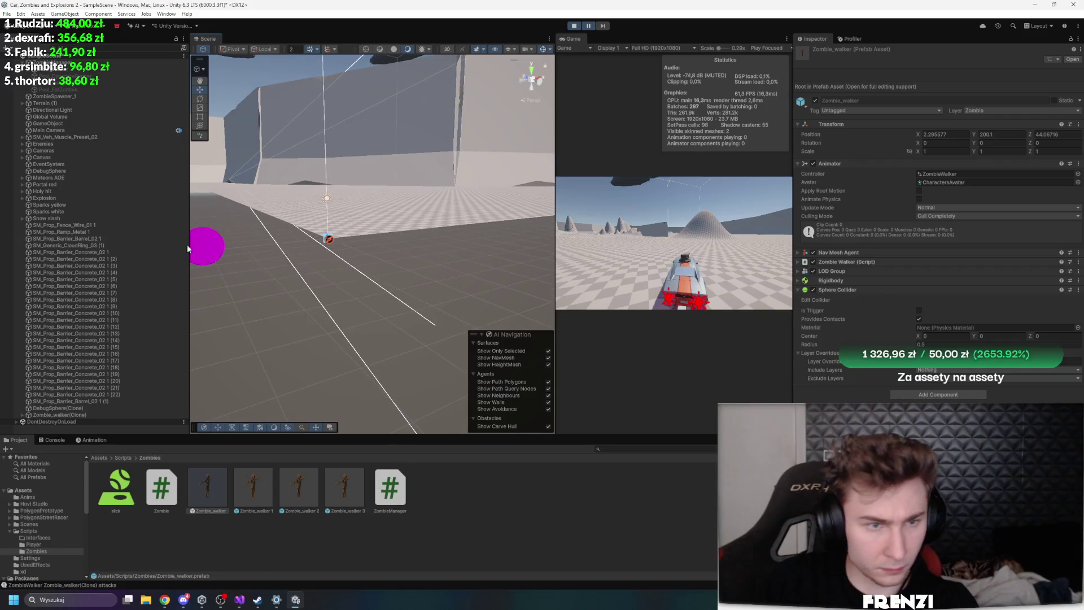
# Frame the Zombie_walker clone and watch it chase the car, then pause and go to Visual Studio
pyautogui.doubleClick(76, 415)
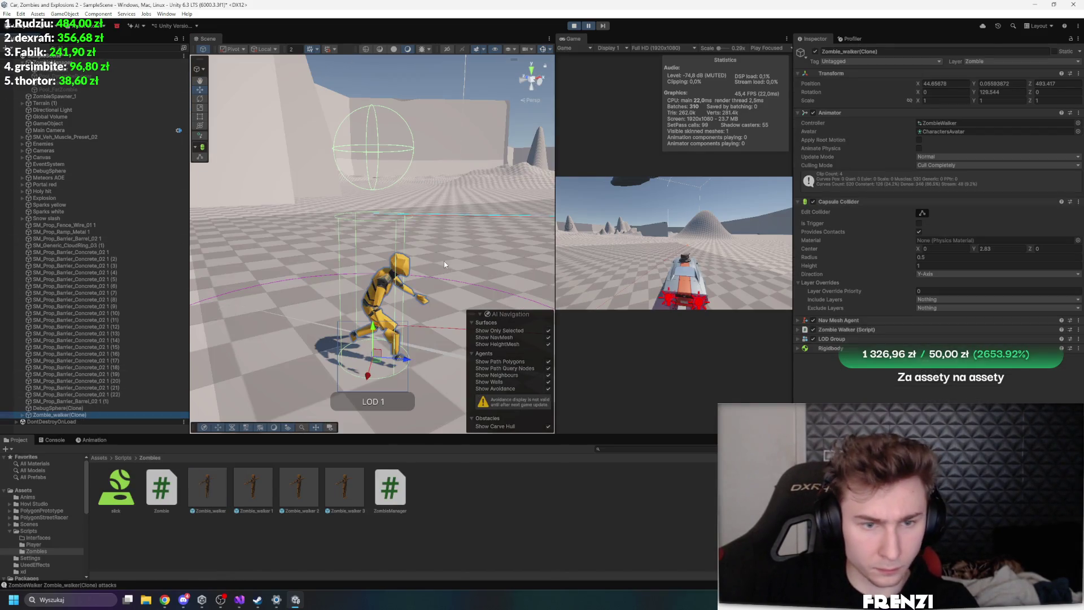
pyautogui.click(588, 26)
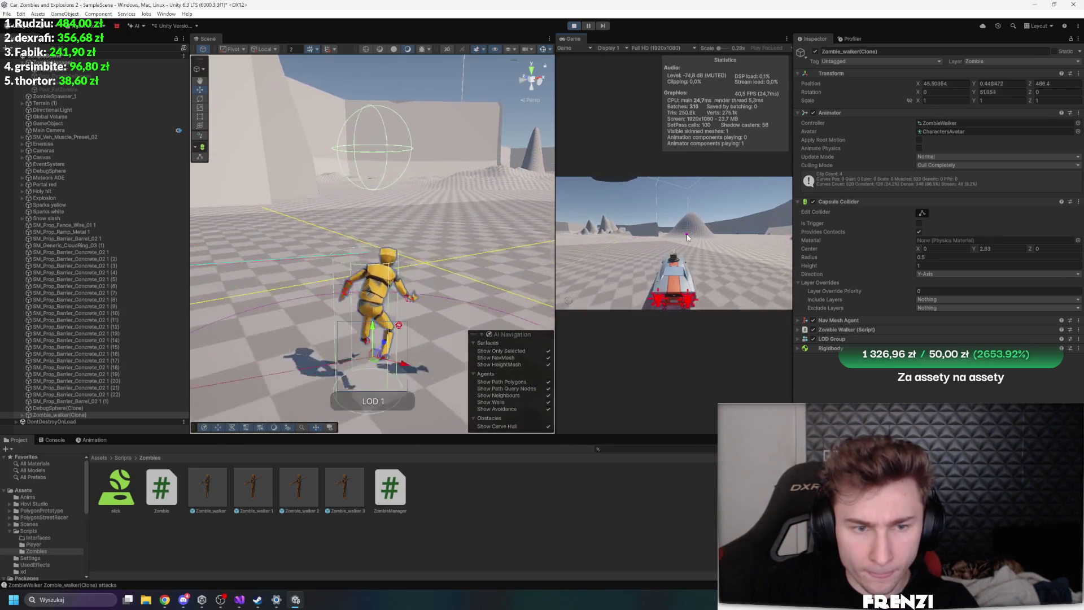
pyautogui.moveTo(429, 186)
pyautogui.mouseDown()
pyautogui.moveTo(435, 299)
pyautogui.moveTo(438, 203)
pyautogui.mouseUp()
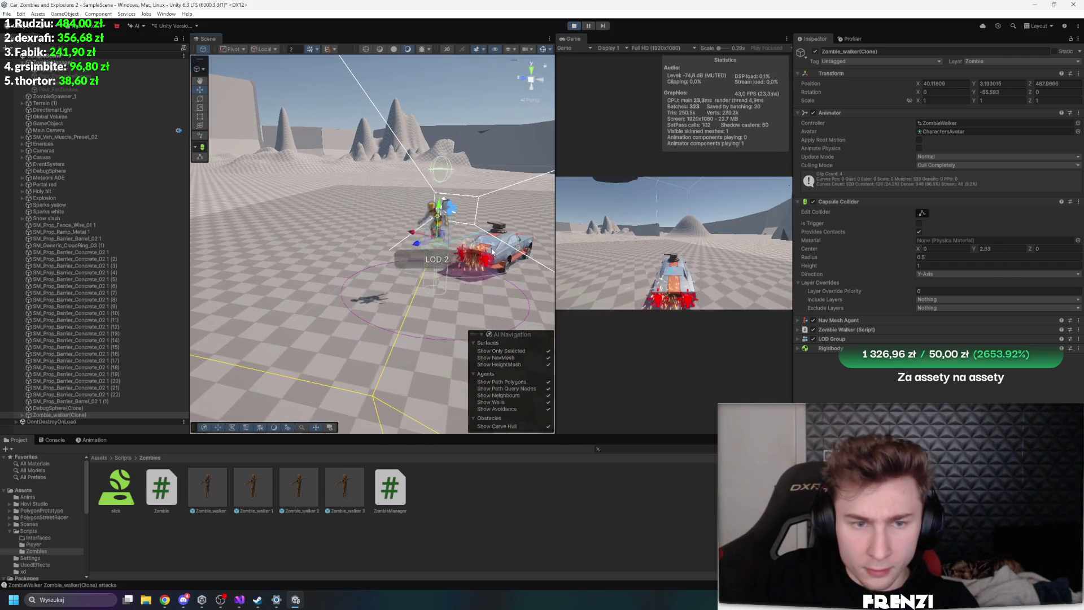
pyautogui.moveTo(509, 237); pyautogui.dragTo(506, 239)
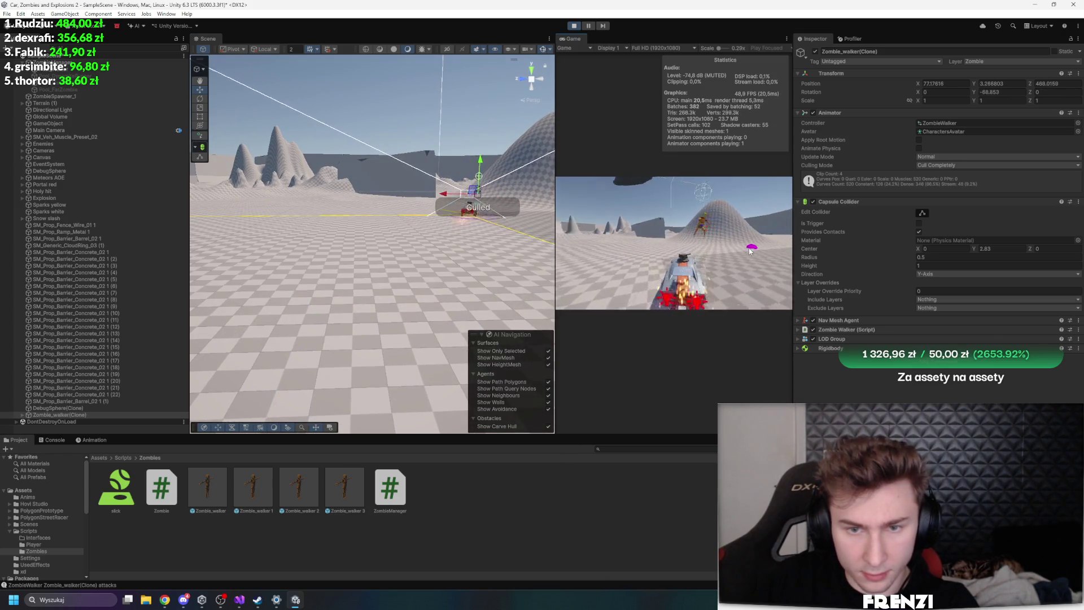
pyautogui.click(588, 27)
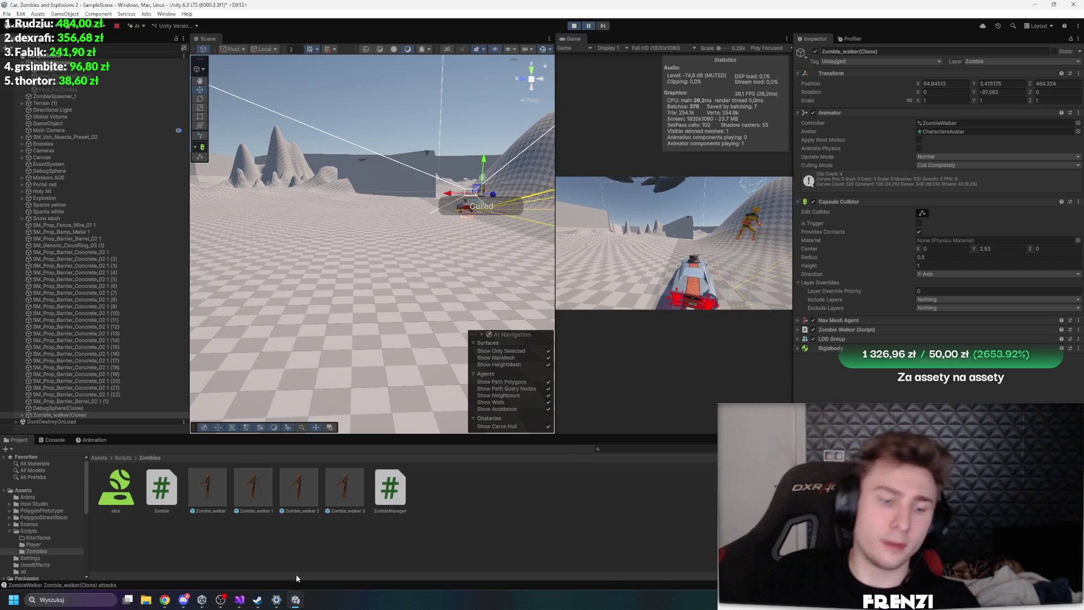
pyautogui.click(240, 600)
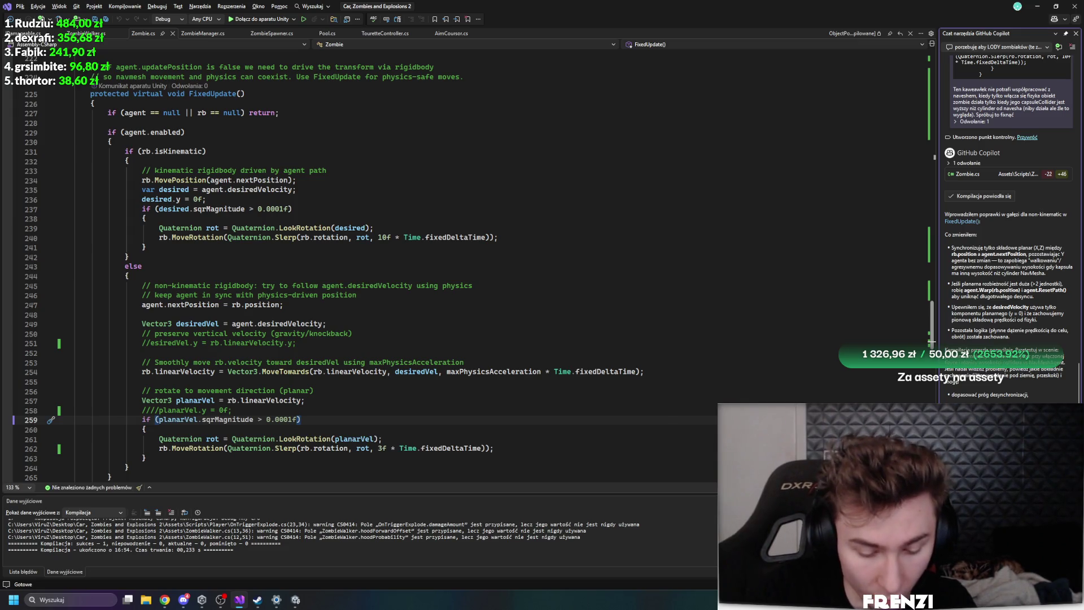
# Ask Copilot about physically simulating zombies on the NavMesh and review Tick() in ZombieWalker.cs
pyautogui.press('Return')
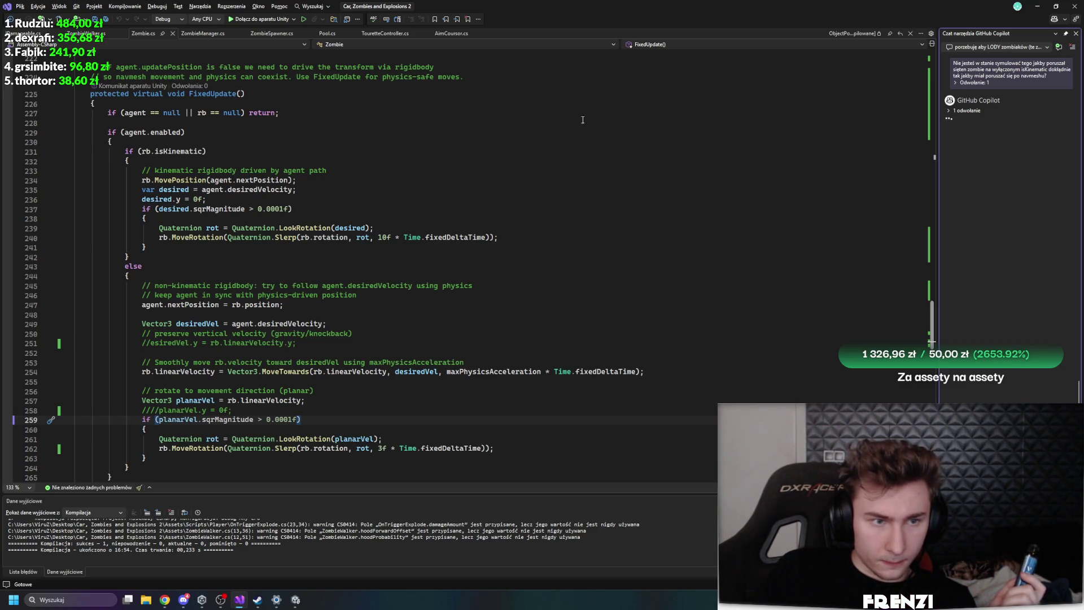
pyautogui.click(85, 33)
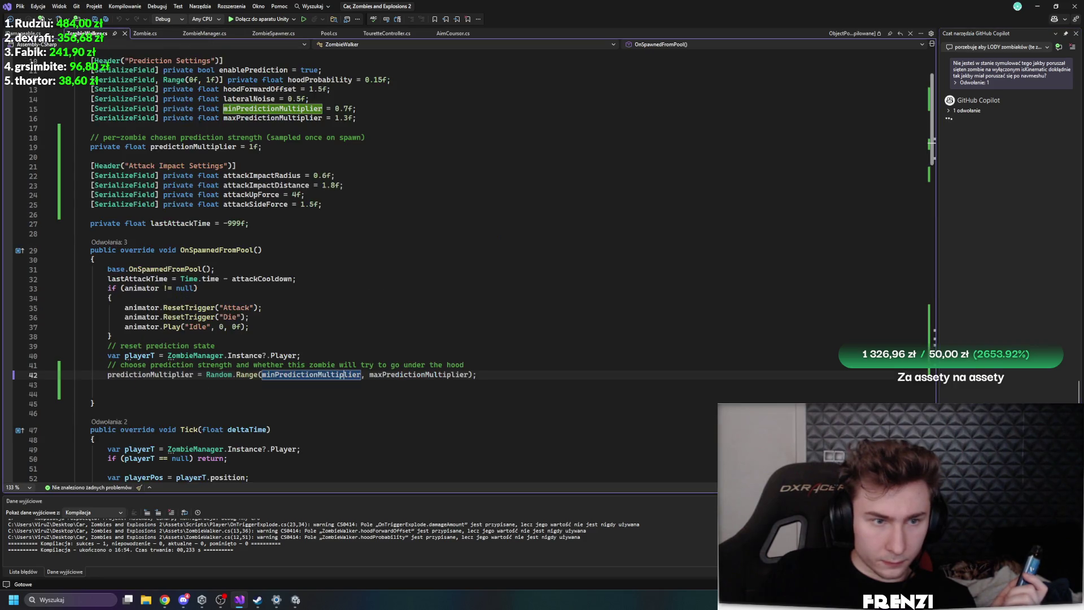
pyautogui.scroll(-4, 380, 254)
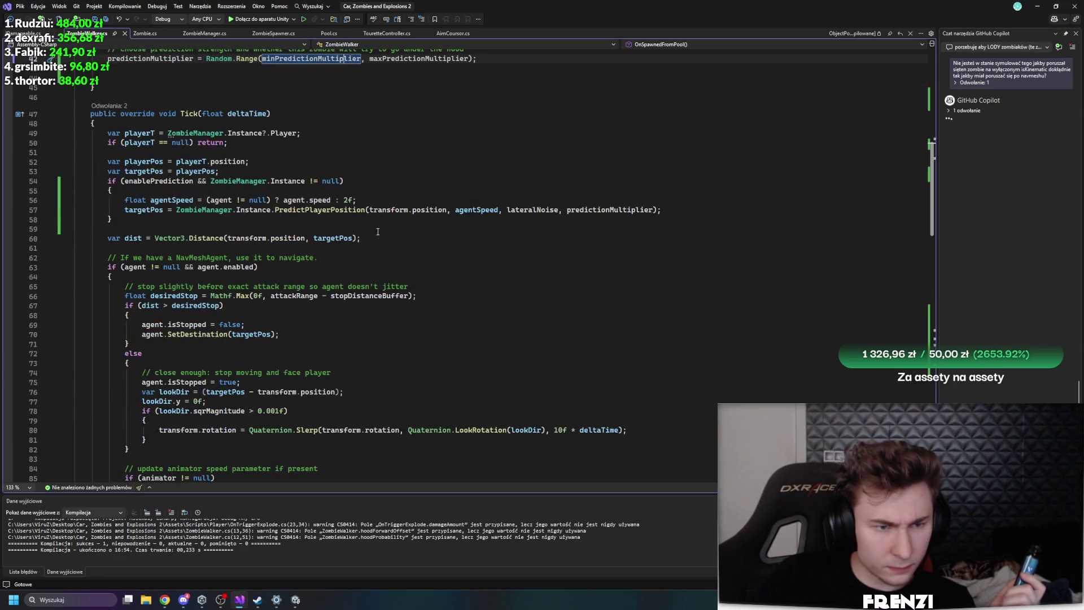
pyautogui.scroll(-5, 384, 194)
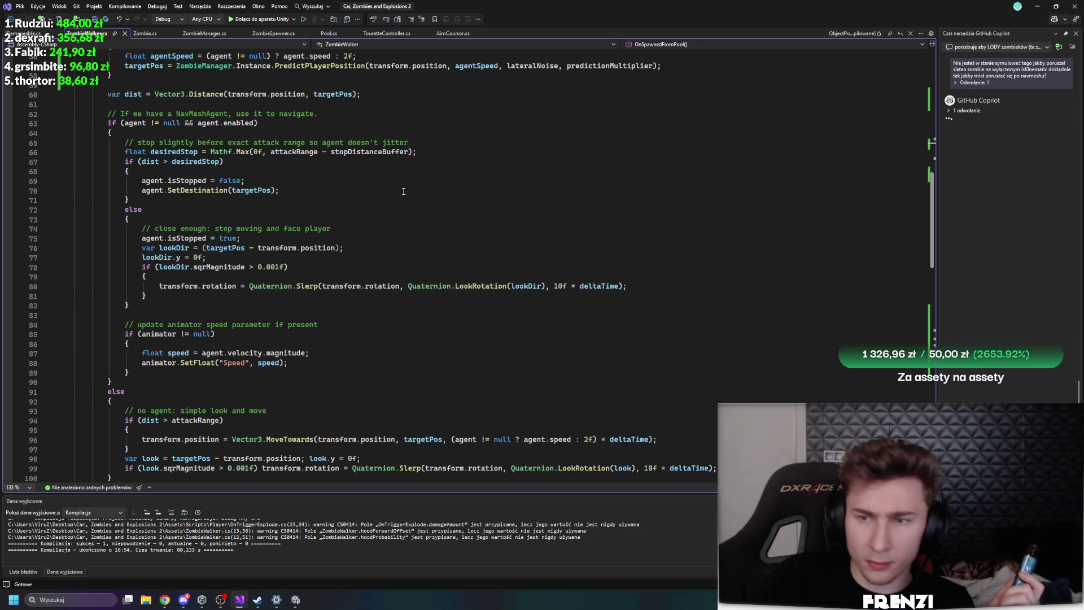
pyautogui.scroll(-4, 403, 194)
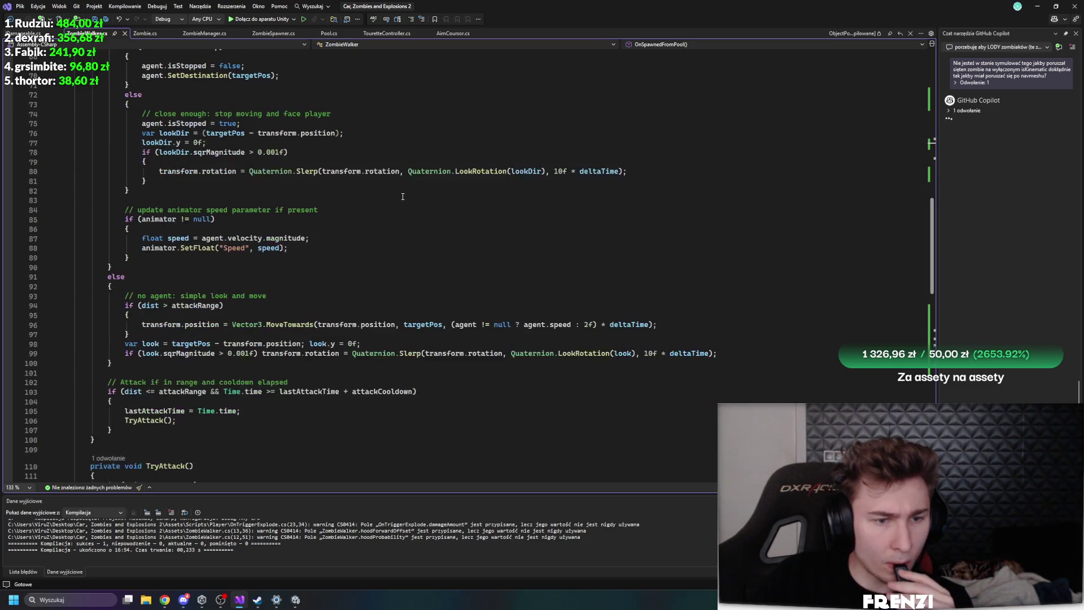
pyautogui.scroll(5, 403, 196)
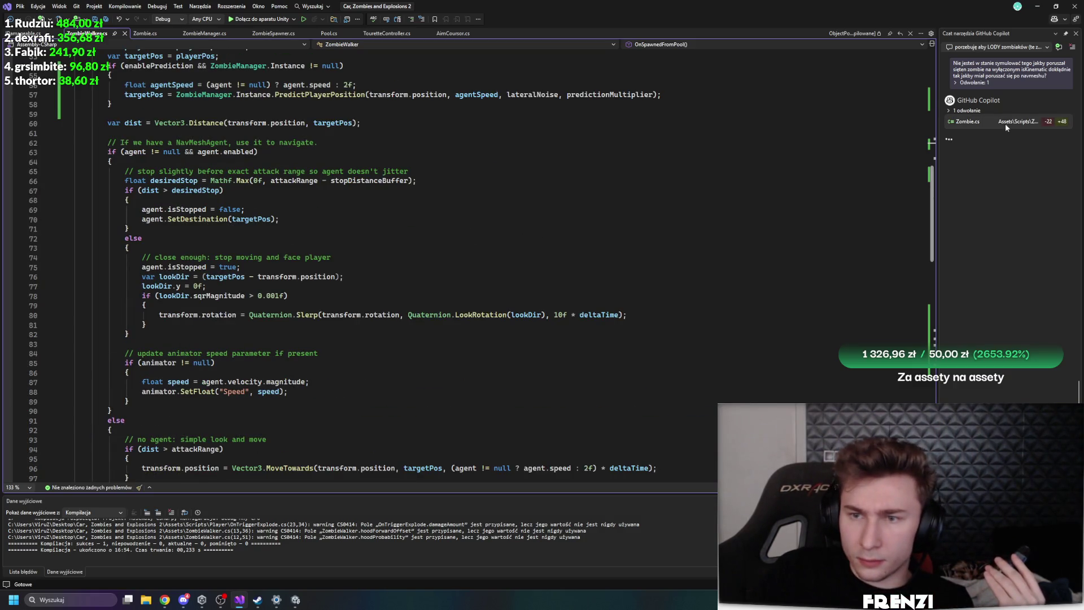
# Review Copilot's Zombie.cs FixedUpdate diff, keep and save it, and return to Unity
pyautogui.click(1005, 123)
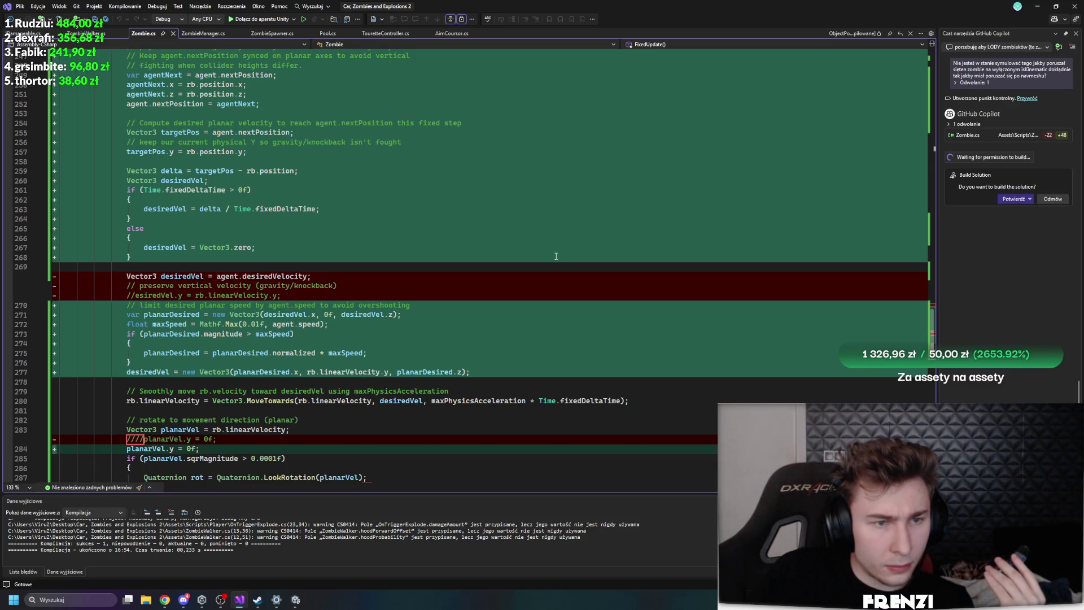
pyautogui.scroll(5, 557, 257)
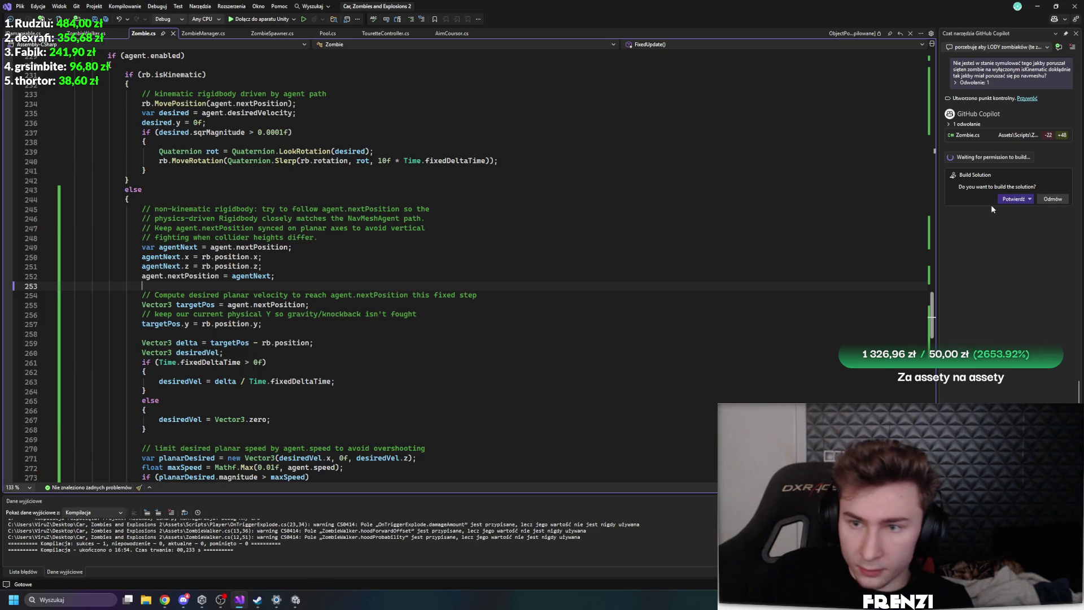
pyautogui.hotkey('alt', 'Tab')
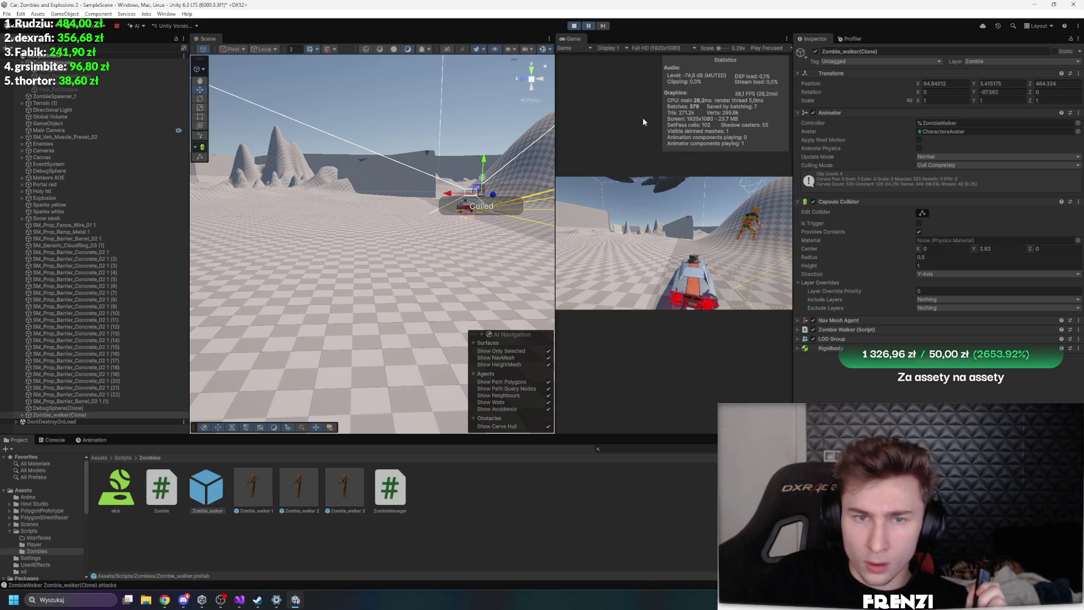
# Restart Play with a wider Game view, drive forward, and inspect a spawned Zombie_walker clone's components
pyautogui.click(574, 26)
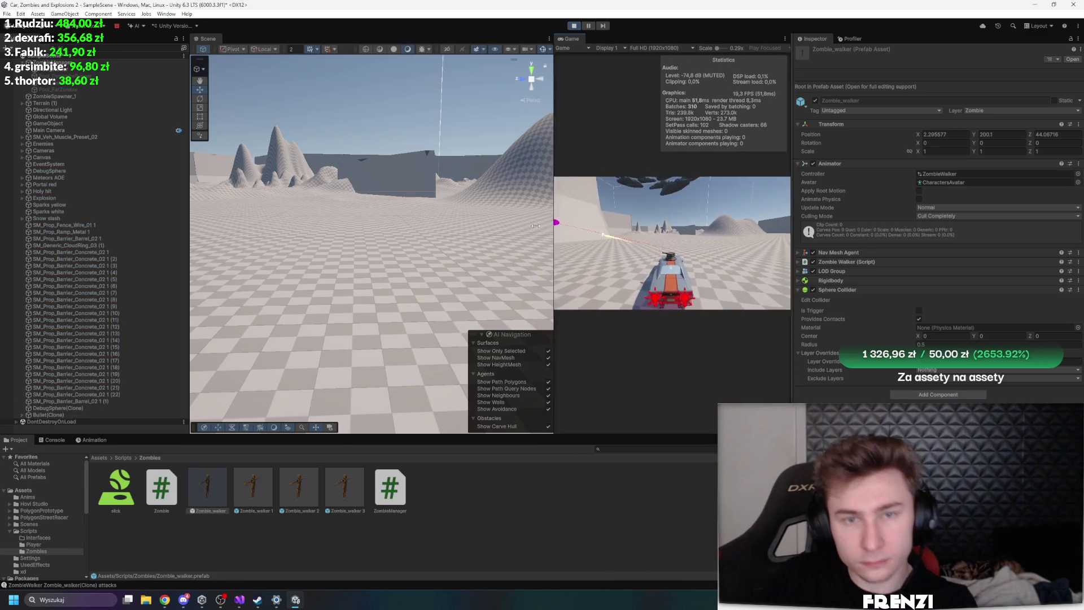
pyautogui.moveTo(557, 222); pyautogui.dragTo(342, 222)
pyautogui.press('w')
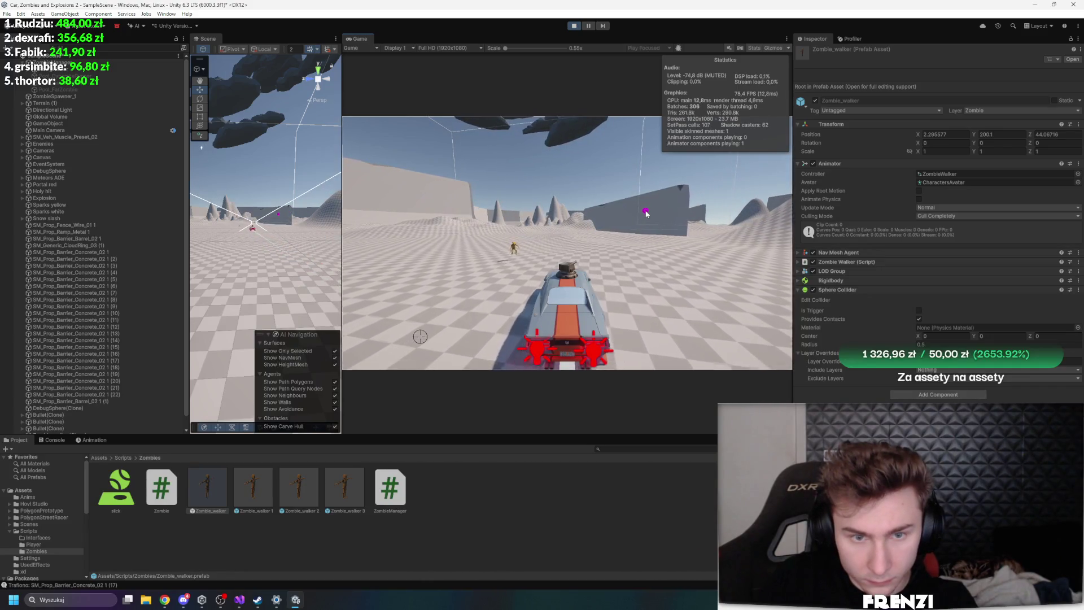
pyautogui.scroll(-1, 96, 408)
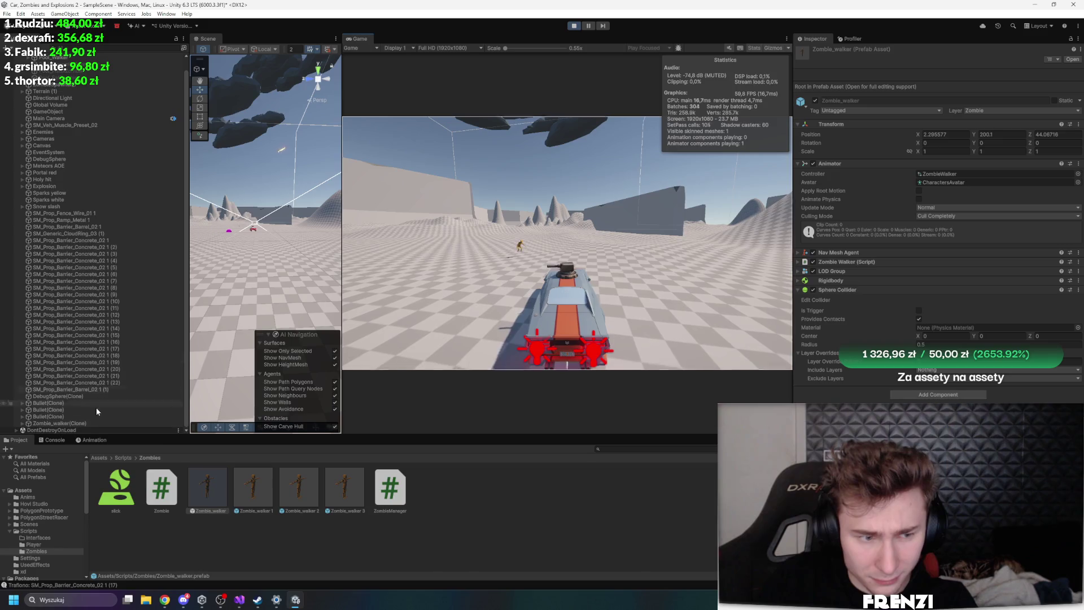
pyautogui.doubleClick(77, 424)
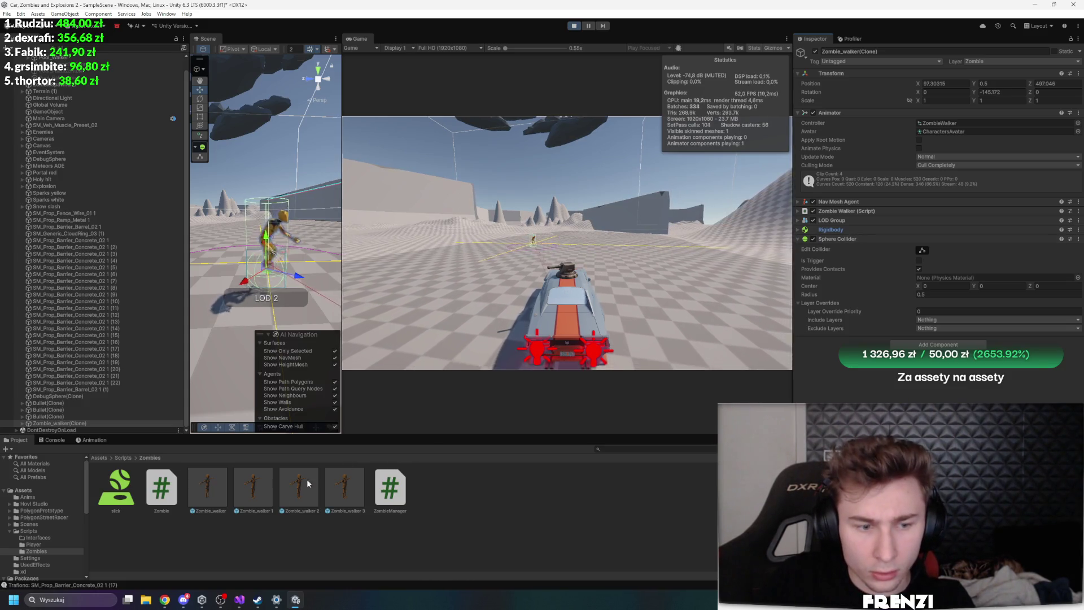
pyautogui.click(218, 484)
# Swap the prefab's Sphere Collider for a Capsule Collider with Provides Contacts ticked
pyautogui.rightClick(853, 291)
pyautogui.click(889, 330)
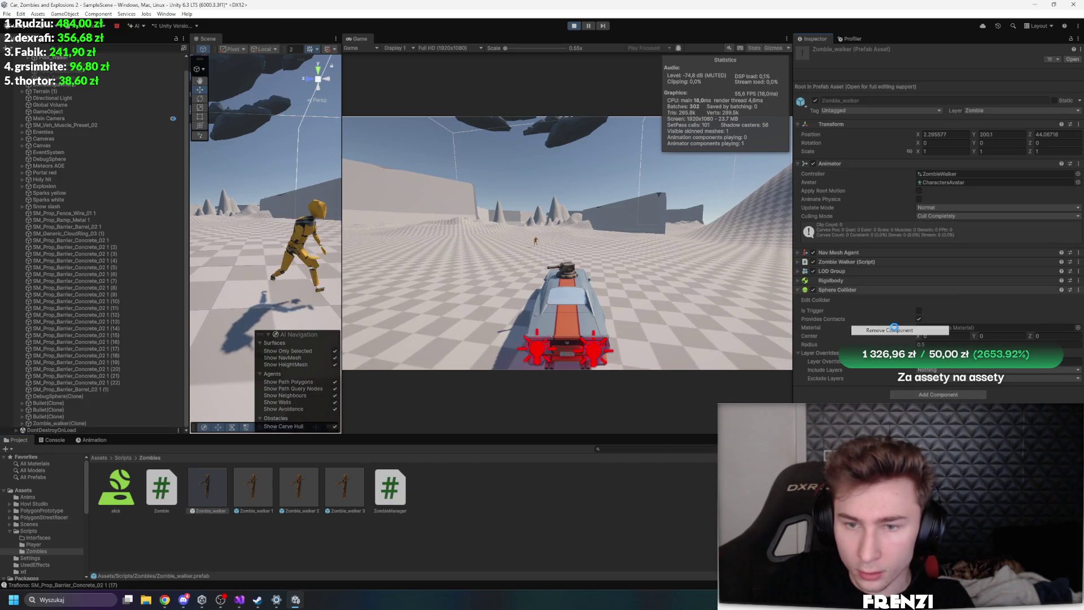
pyautogui.click(944, 296)
pyautogui.write('coll')
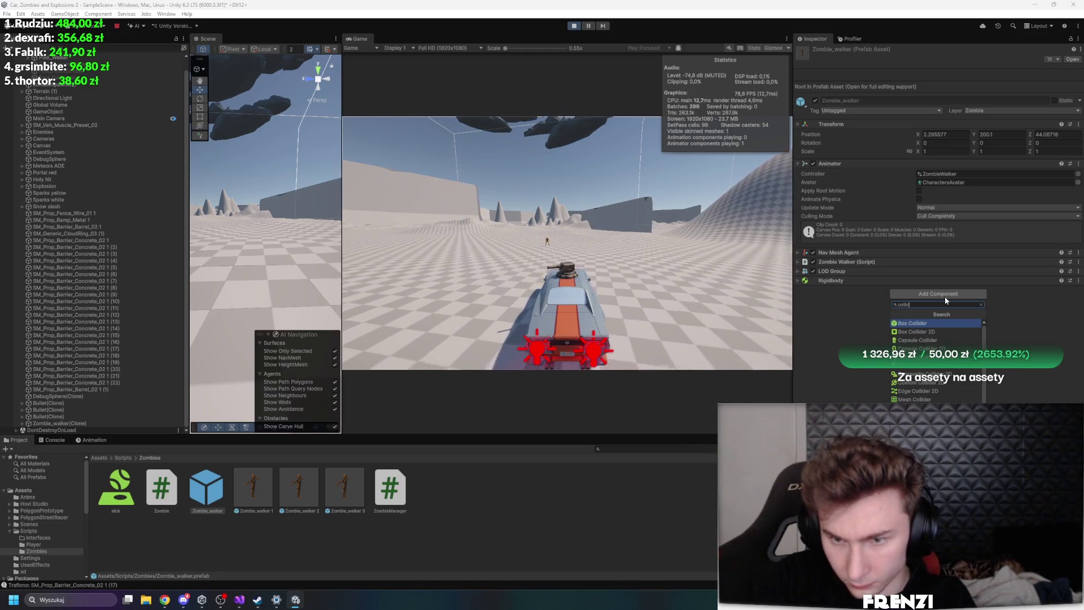
pyautogui.write('ider')
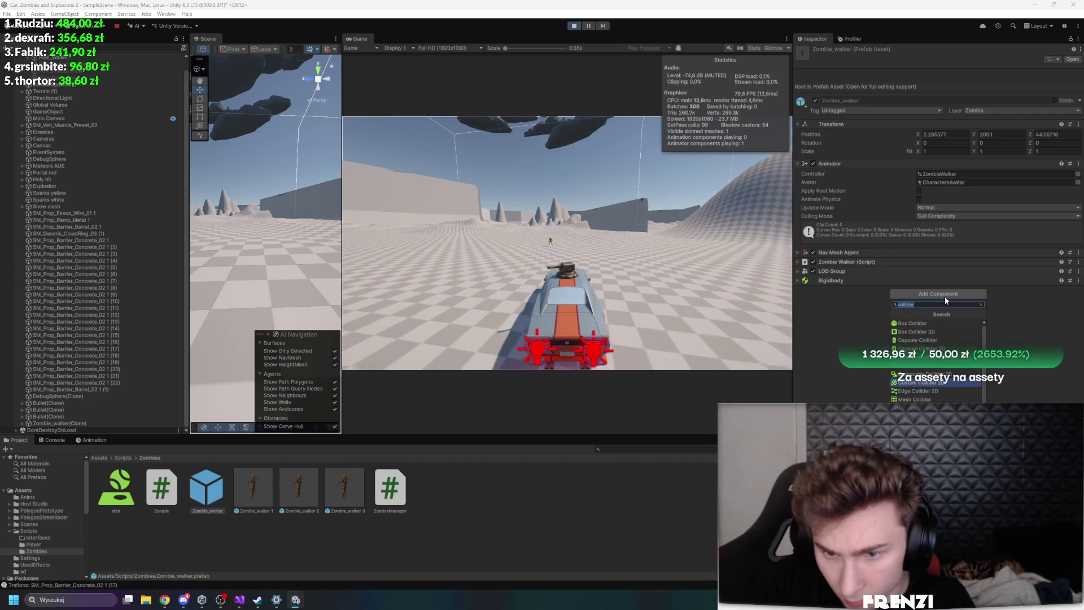
pyautogui.press('Down')
pyautogui.press('Down')
pyautogui.press('Down')
pyautogui.press('Down')
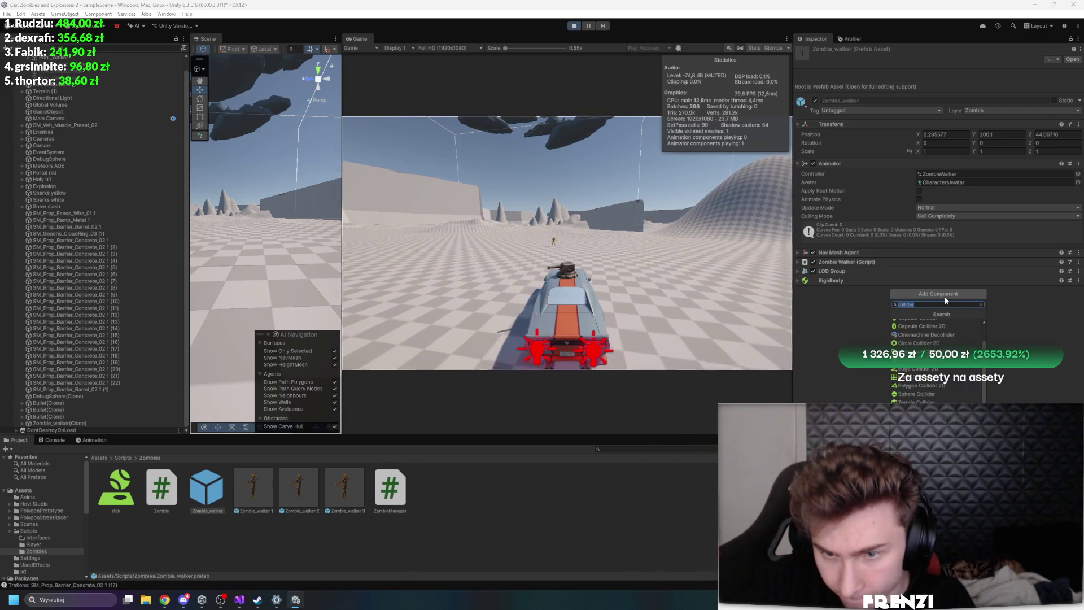
pyautogui.press('Up')
pyautogui.press('Up')
pyautogui.press('Up')
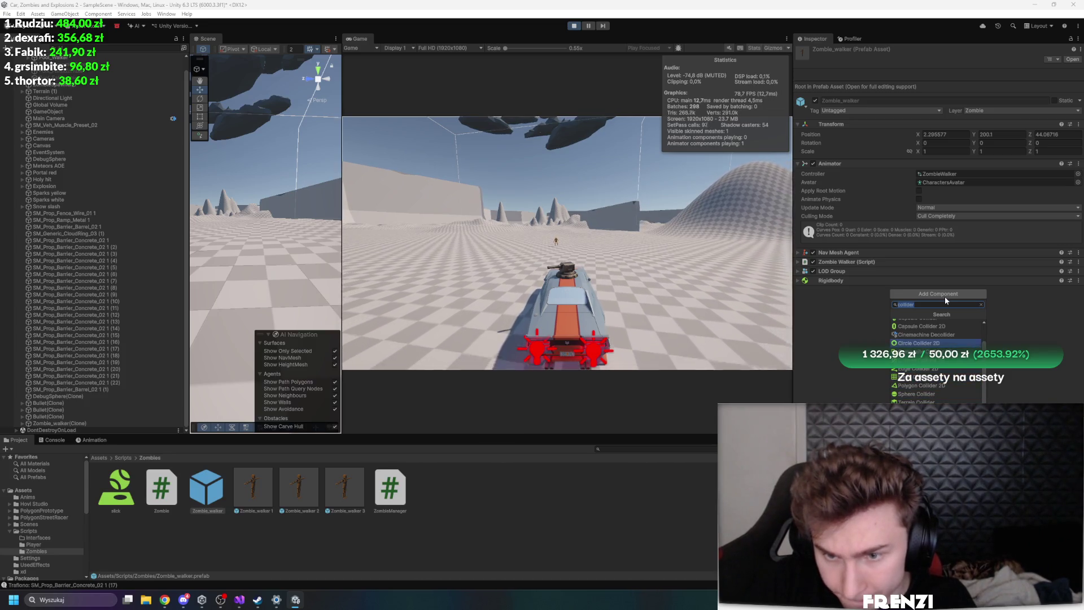
pyautogui.press('Return')
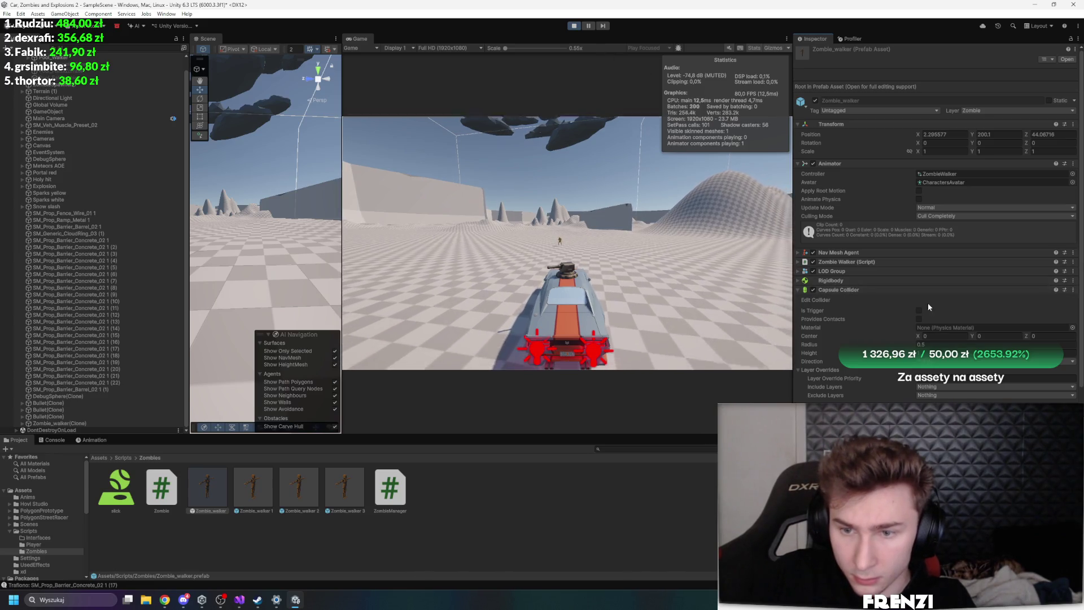
pyautogui.click(919, 318)
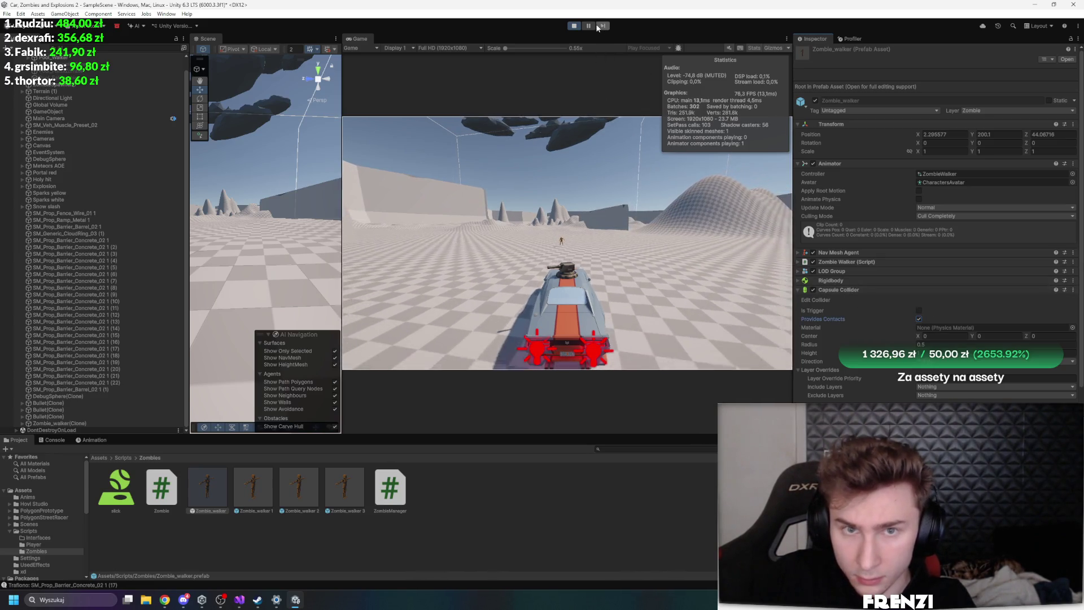
# Set the zombie clone's Capsule Collider to height 4.28 with centre Y 2.06
pyautogui.click(574, 25)
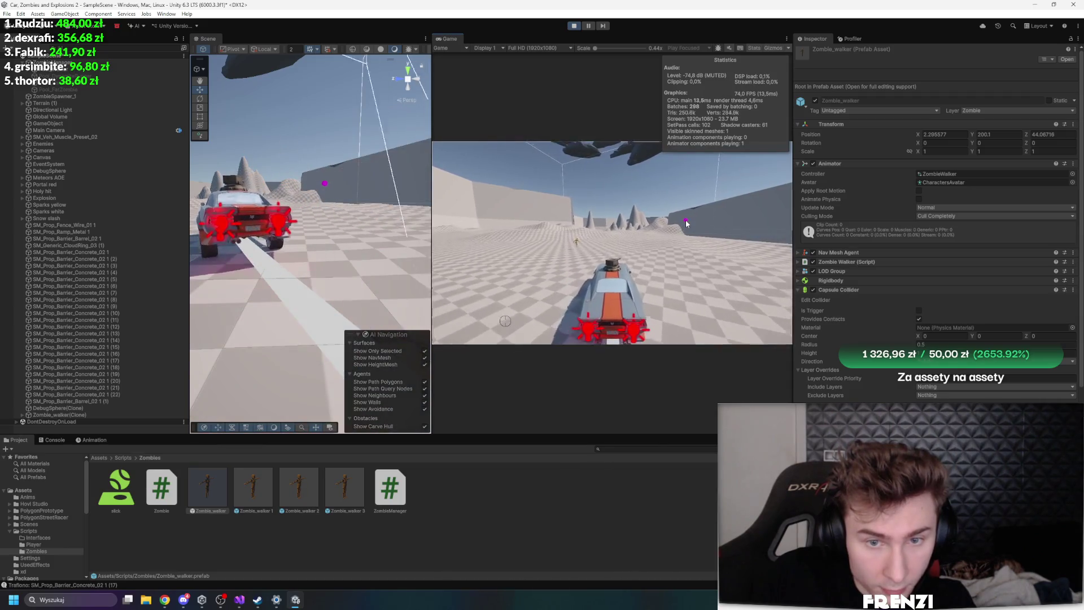
pyautogui.moveTo(299, 191)
pyautogui.mouseDown()
pyautogui.moveTo(178, 157)
pyautogui.moveTo(303, 322)
pyautogui.mouseUp()
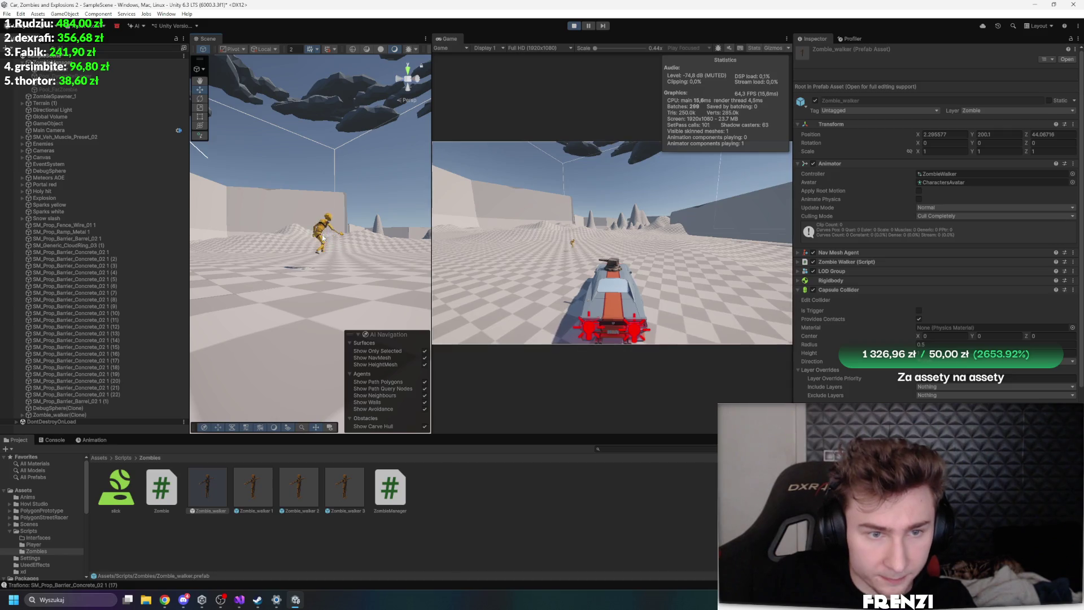
pyautogui.click(303, 322)
pyautogui.click(103, 413)
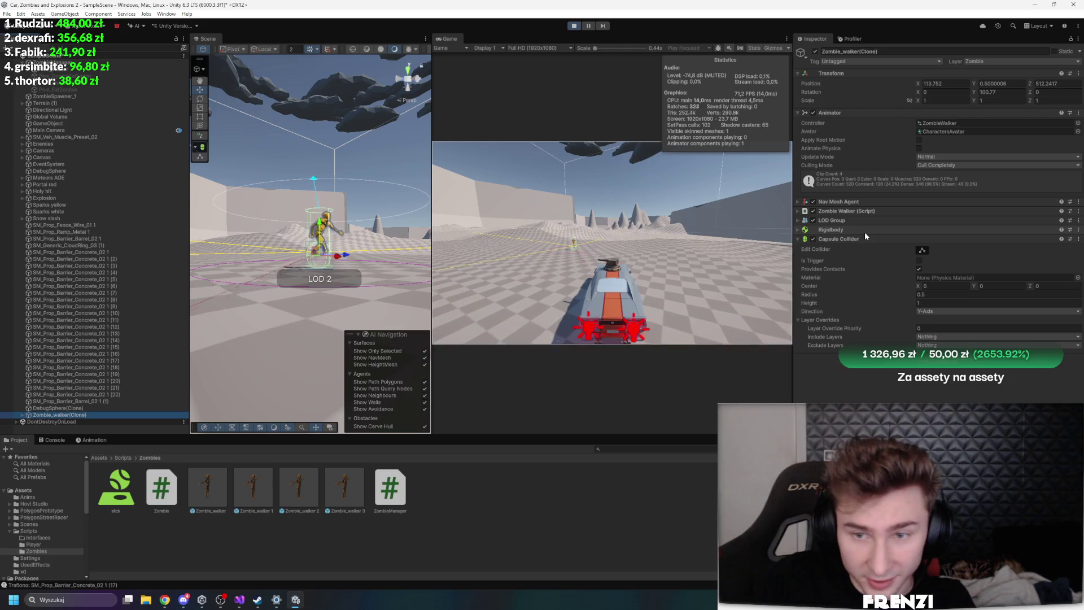
pyautogui.click(981, 286)
pyautogui.write('0.5')
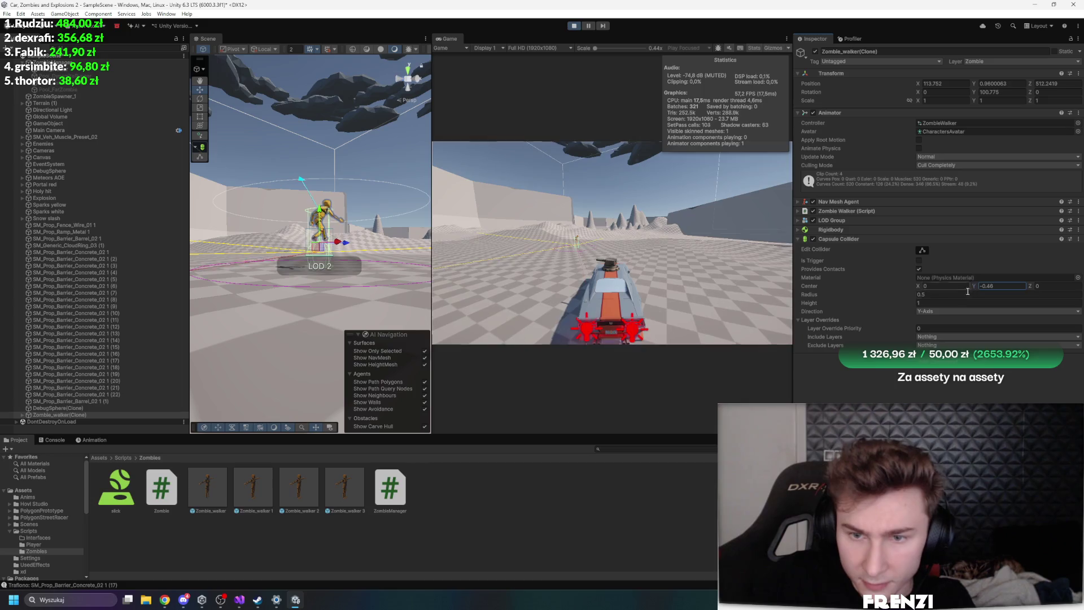
pyautogui.press('BackSpace')
pyautogui.press('BackSpace')
pyautogui.write('0')
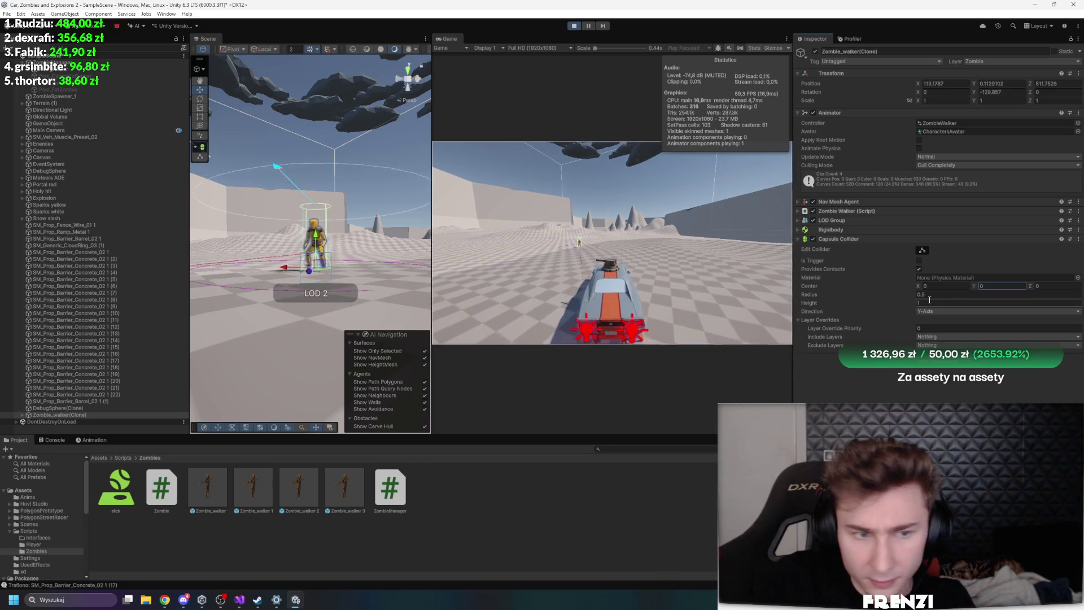
pyautogui.press('Return')
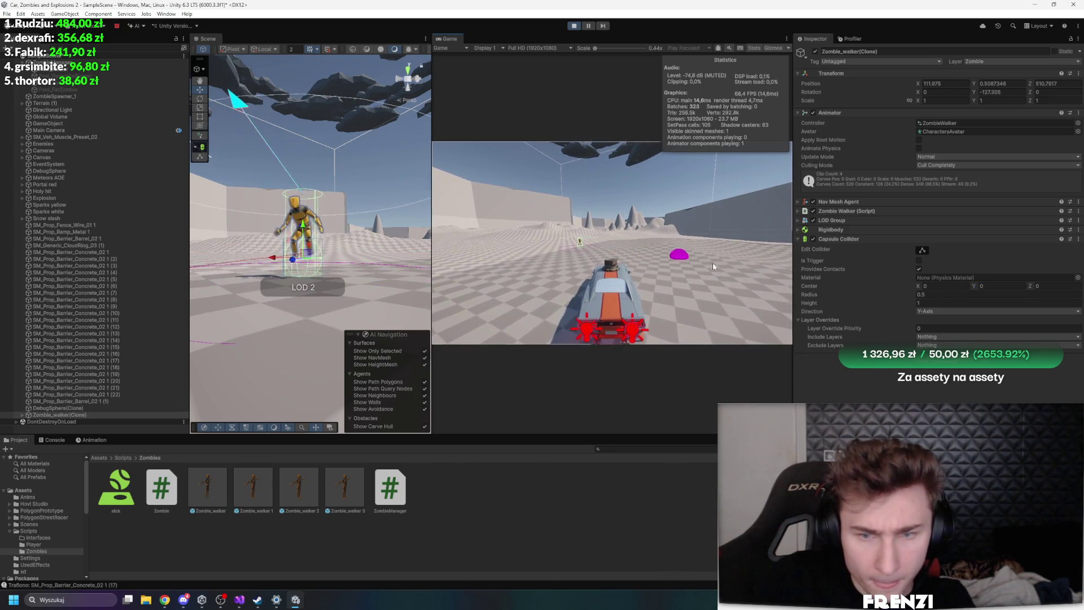
pyautogui.moveTo(913, 301)
pyautogui.mouseDown()
pyautogui.moveTo(960, 303)
pyautogui.moveTo(832, 302)
pyautogui.moveTo(870, 302)
pyautogui.mouseUp()
pyautogui.moveTo(973, 286); pyautogui.dragTo(976, 287)
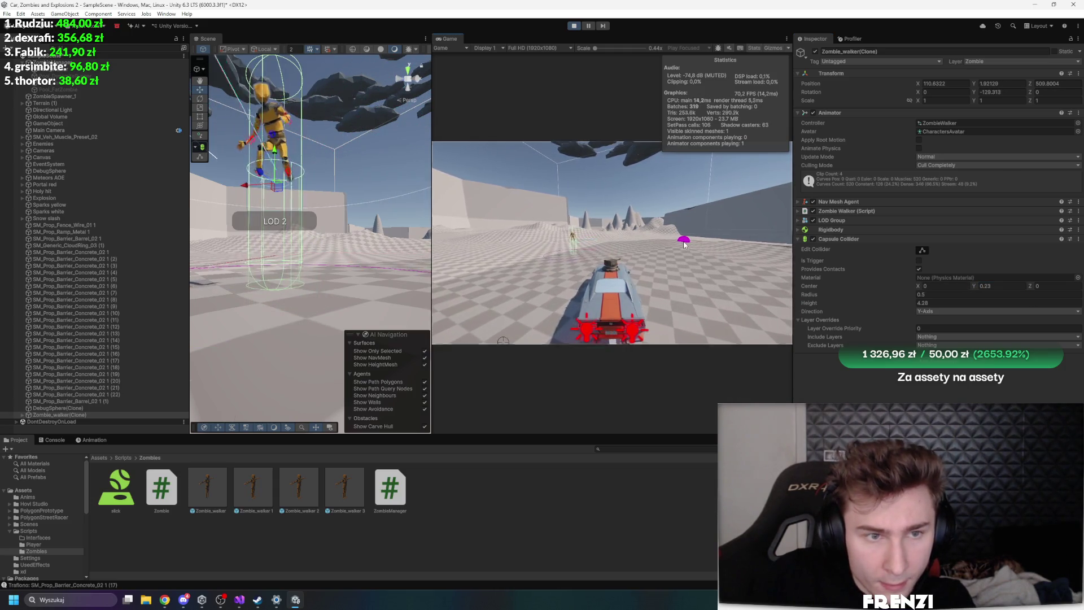
pyautogui.click(983, 286)
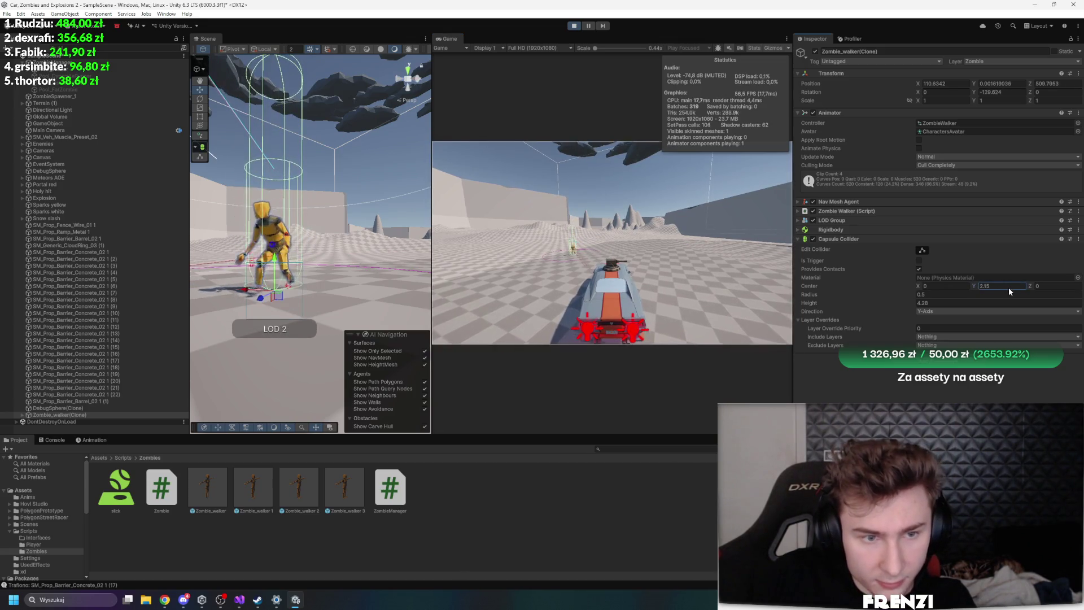
pyautogui.press('BackSpace')
pyautogui.write('6')
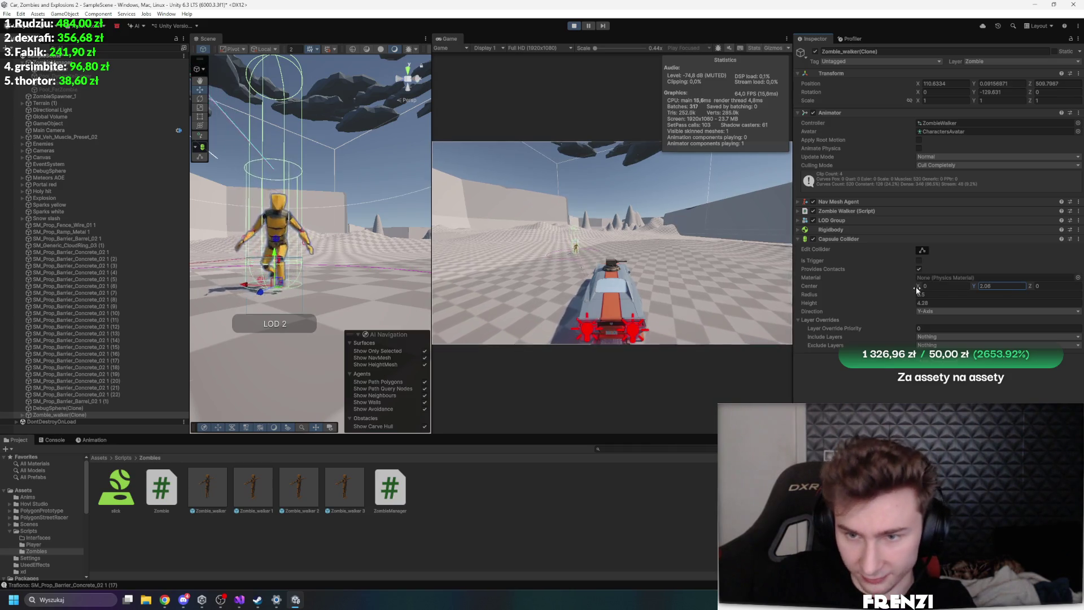
# Set the zombie's Rigidbody mass to 15 and angular damping to 0
pyautogui.click(855, 238)
pyautogui.click(855, 231)
pyautogui.click(940, 241)
pyautogui.write('15')
pyautogui.click(936, 256)
pyautogui.write('0')
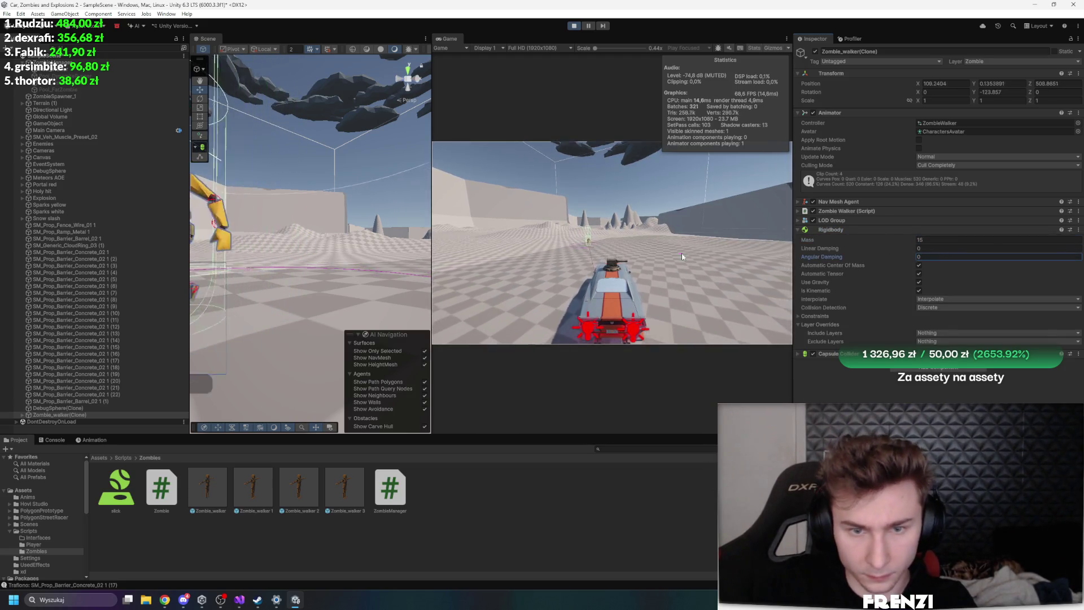
pyautogui.click(681, 256)
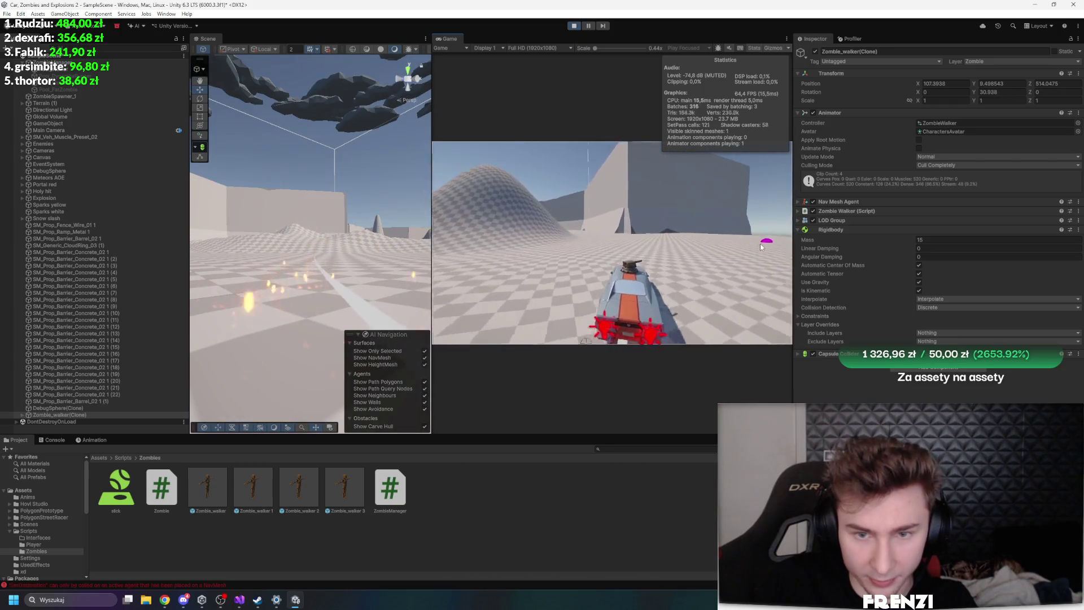
pyautogui.moveTo(396, 238)
pyautogui.mouseDown()
pyautogui.moveTo(418, 260)
pyautogui.moveTo(424, 291)
pyautogui.mouseUp()
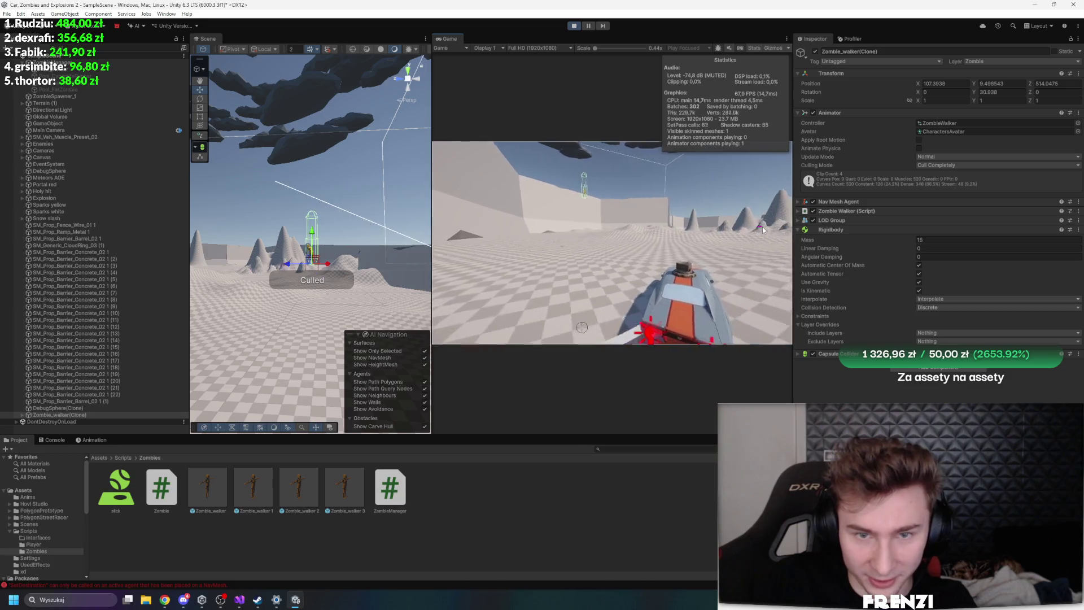
pyautogui.click(763, 226)
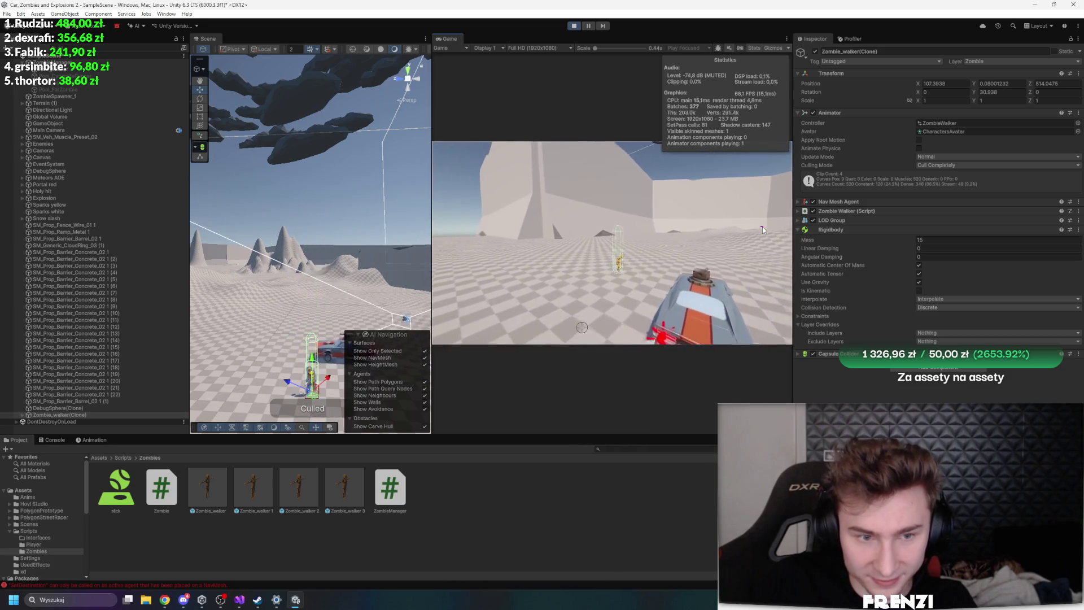
pyautogui.click(557, 234)
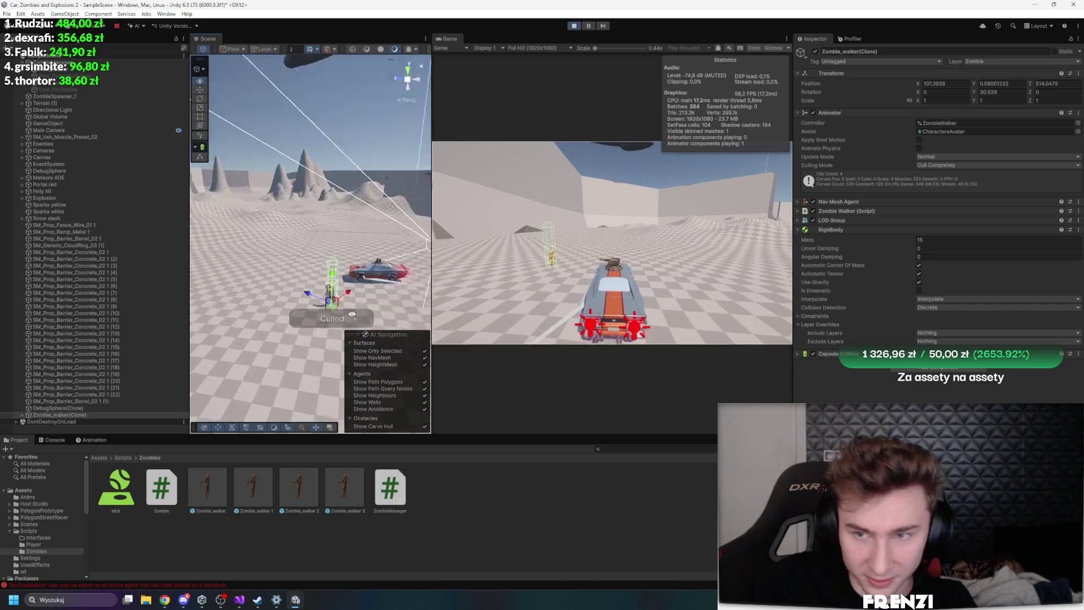
pyautogui.click(571, 249)
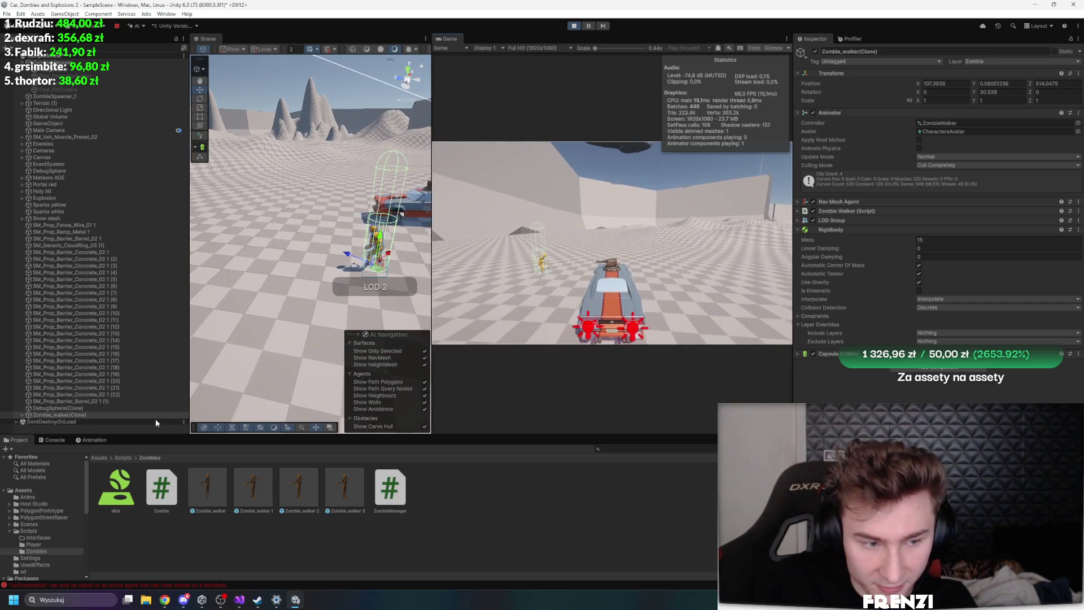
pyautogui.click(50, 441)
pyautogui.click(9, 449)
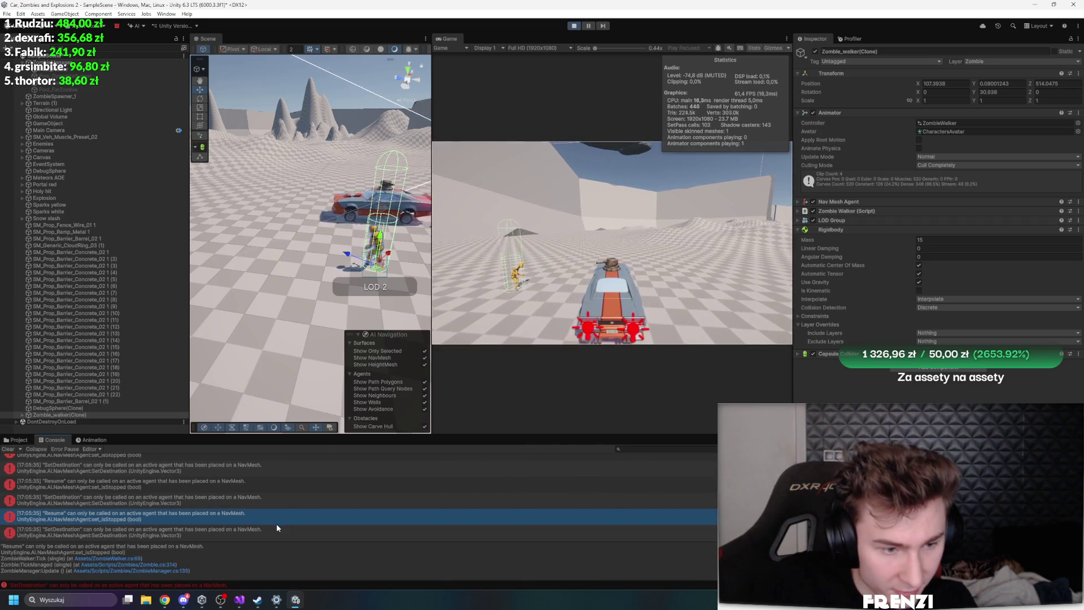
# Trace the Console's SetDestination error to its line in the ZombieWalker script
pyautogui.click(277, 531)
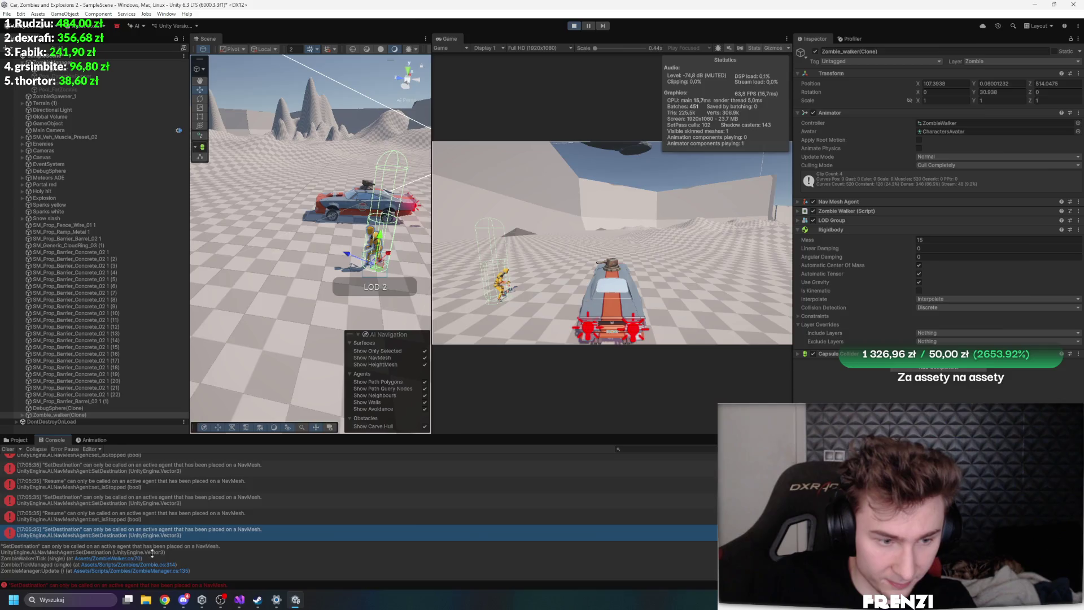
pyautogui.click(126, 558)
pyautogui.click(186, 228)
pyautogui.click(249, 209)
# Back in Unity, frame the metal ramp and select the running zombie clone
pyautogui.click(295, 600)
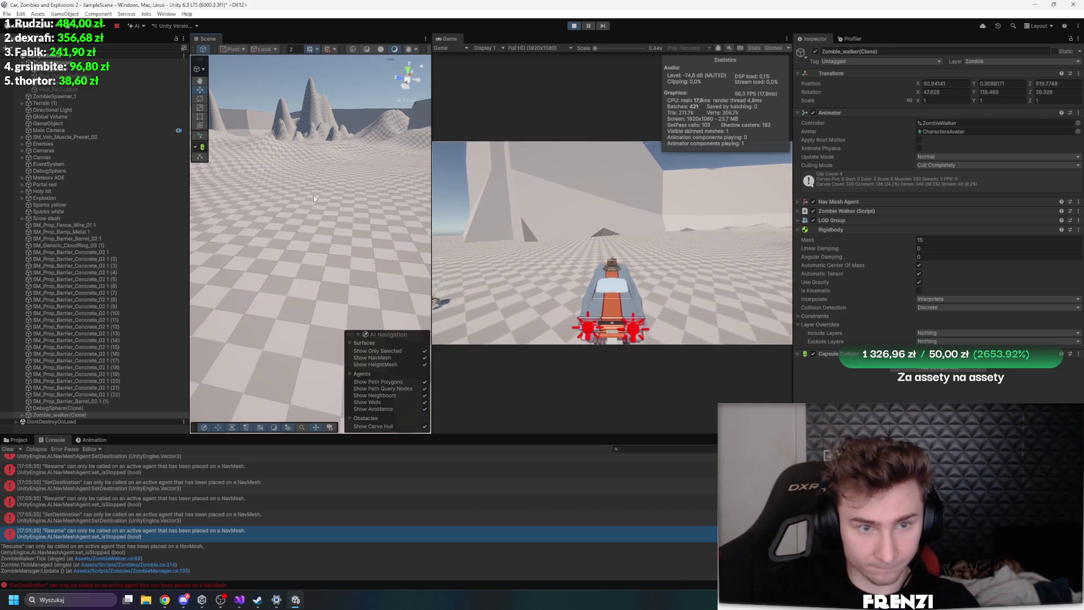
pyautogui.doubleClick(55, 232)
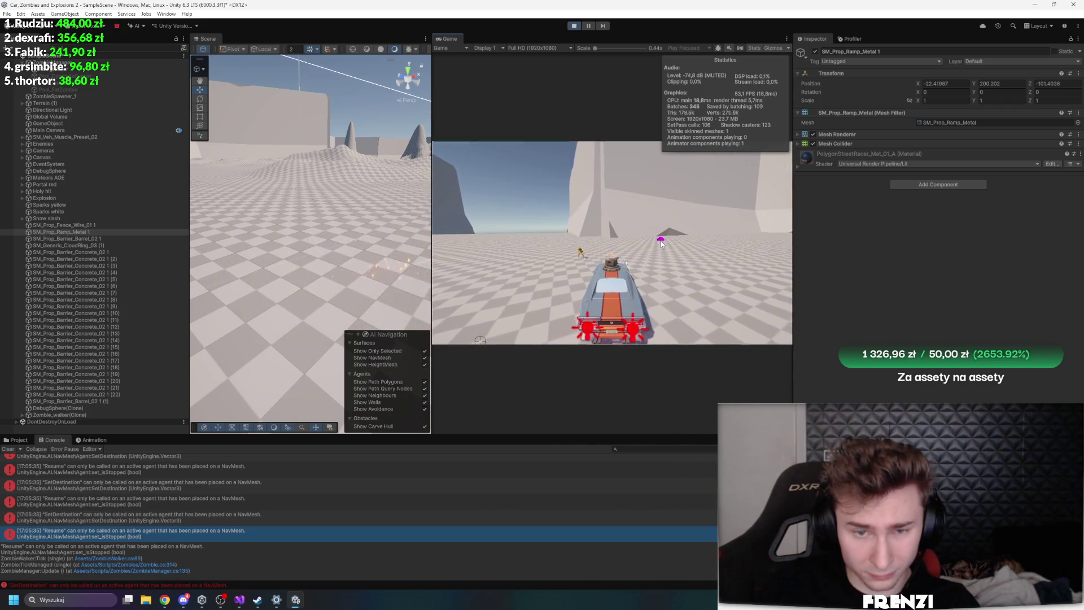
pyautogui.click(62, 414)
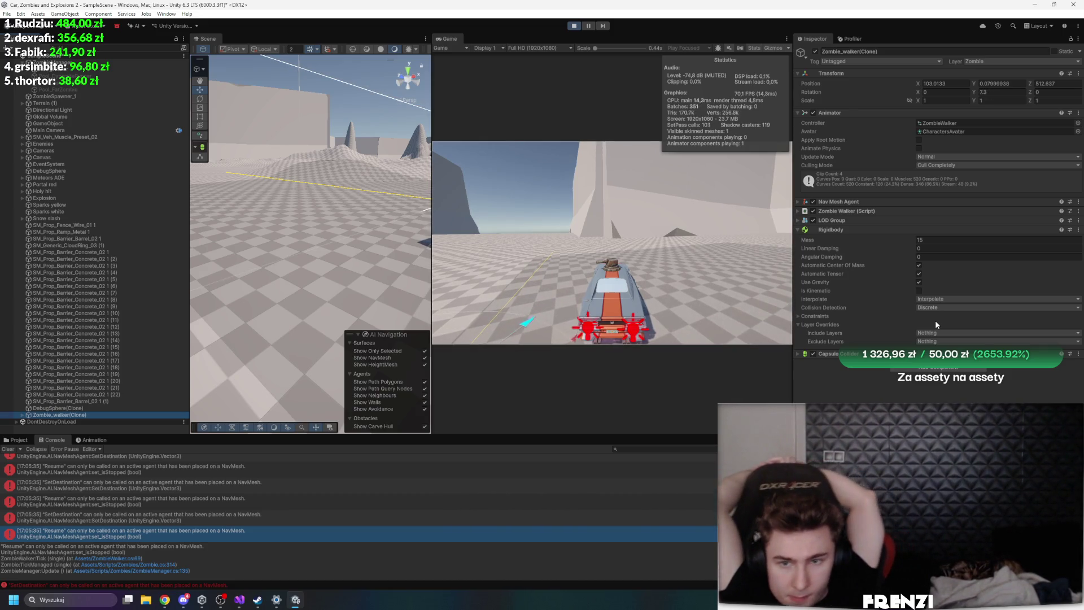
# Disable the clone's Zombie Walker script and Nav Mesh Agent, re-enable LOD Group, then stop play
pyautogui.click(813, 211)
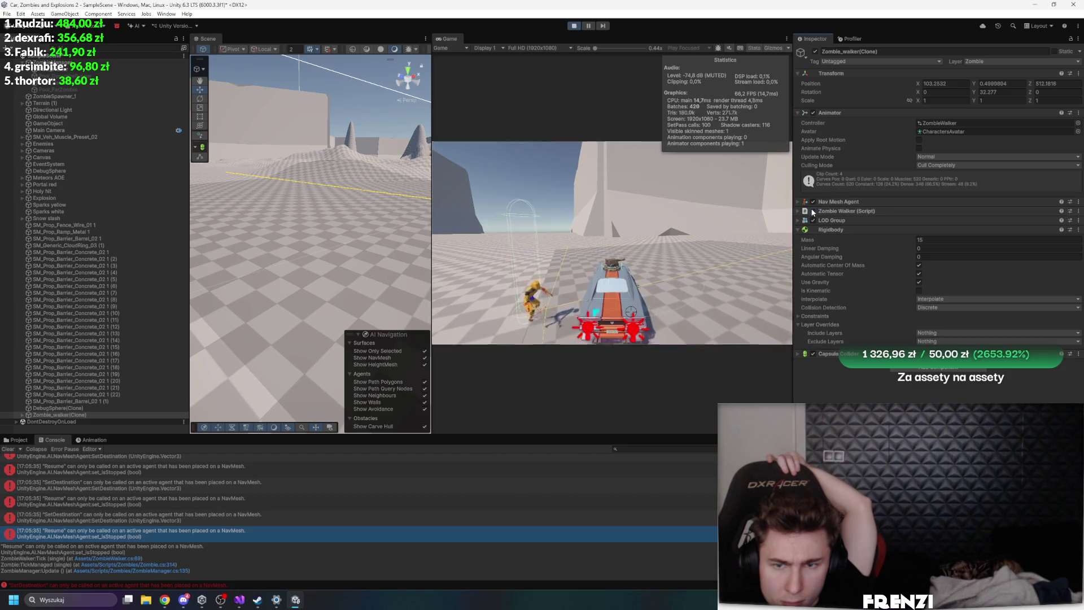
pyautogui.click(813, 202)
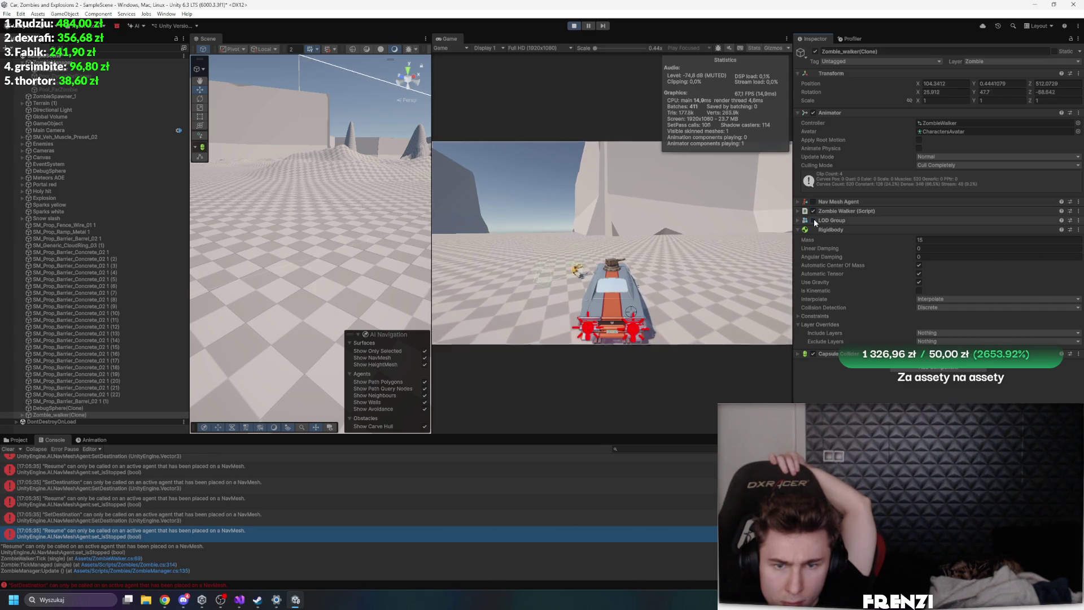
pyautogui.click(813, 220)
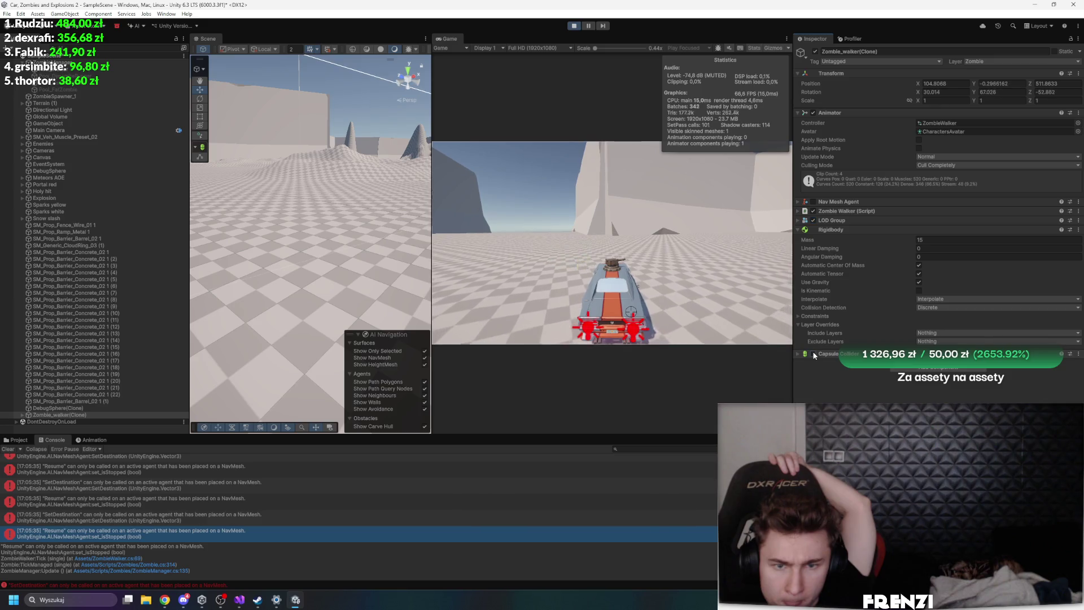
pyautogui.click(574, 26)
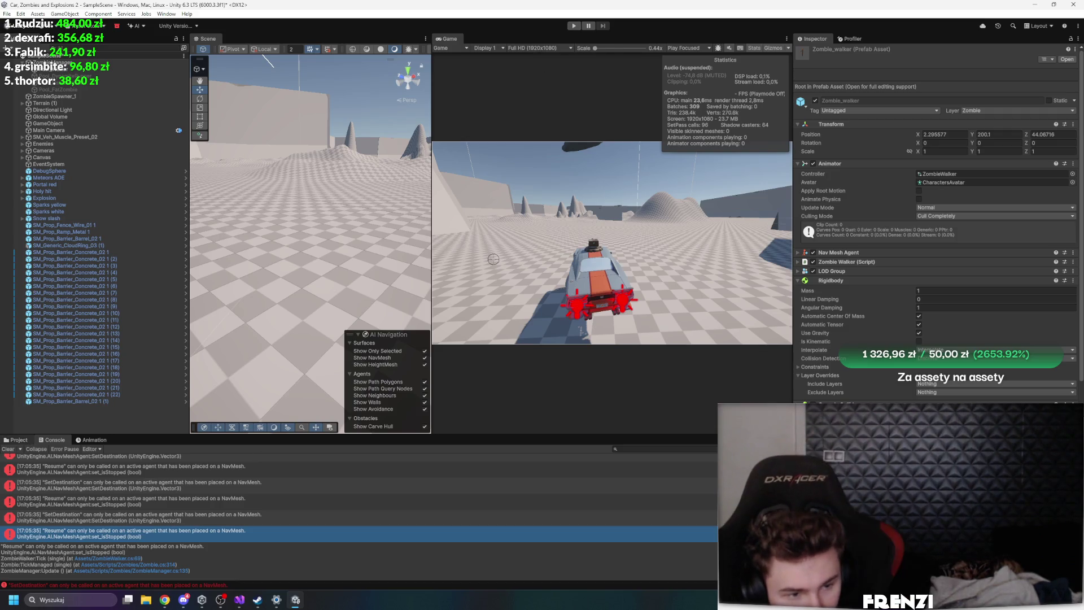
# Clear the Console and raise ZombieManager's Max Active Zombies to 750
pyautogui.click(7, 449)
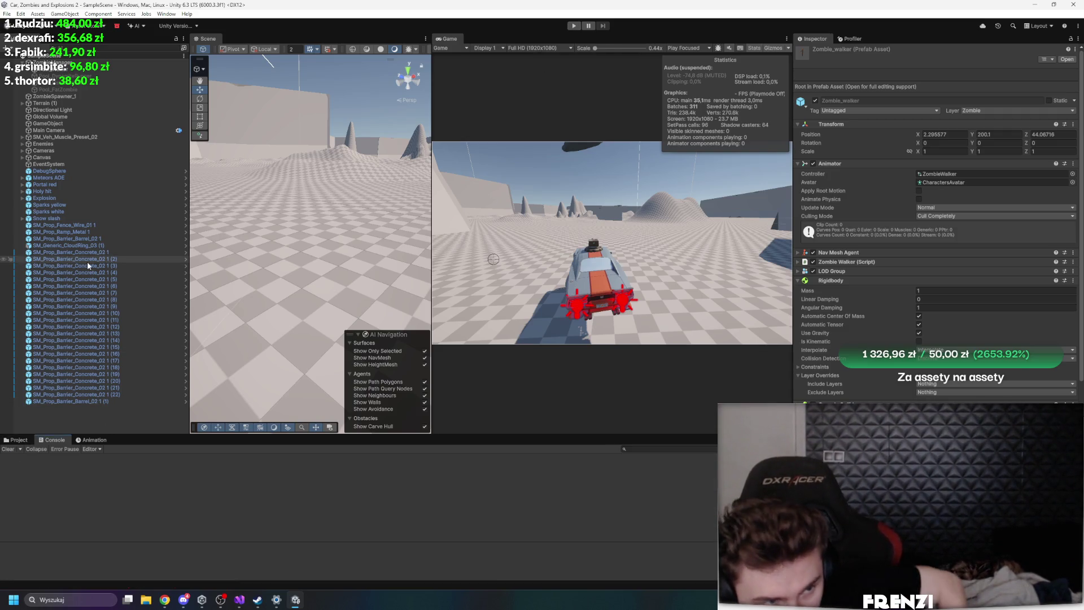
pyautogui.click(84, 136)
pyautogui.click(79, 62)
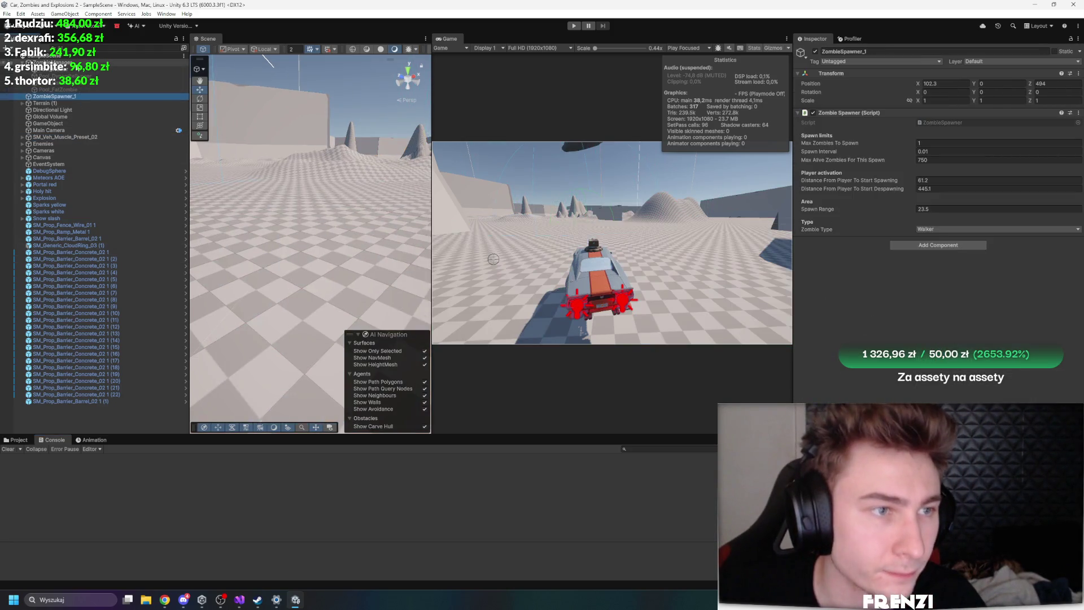
pyautogui.press('Up')
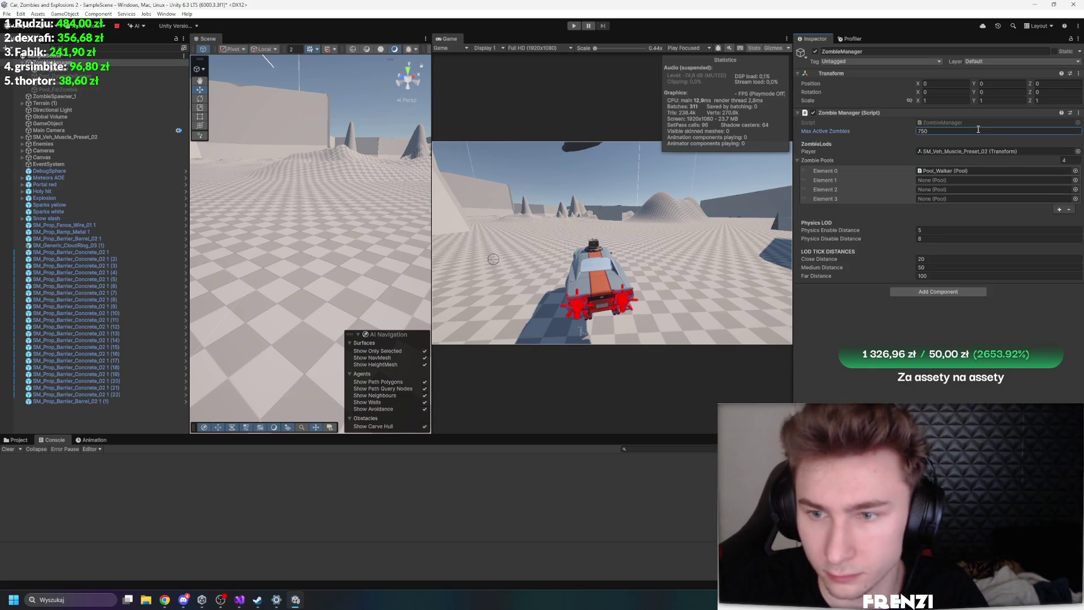
# Set ZombieSpawner_1's Max Zombies To Spawn to 750, then play with the Game view maximized
pyautogui.click(56, 96)
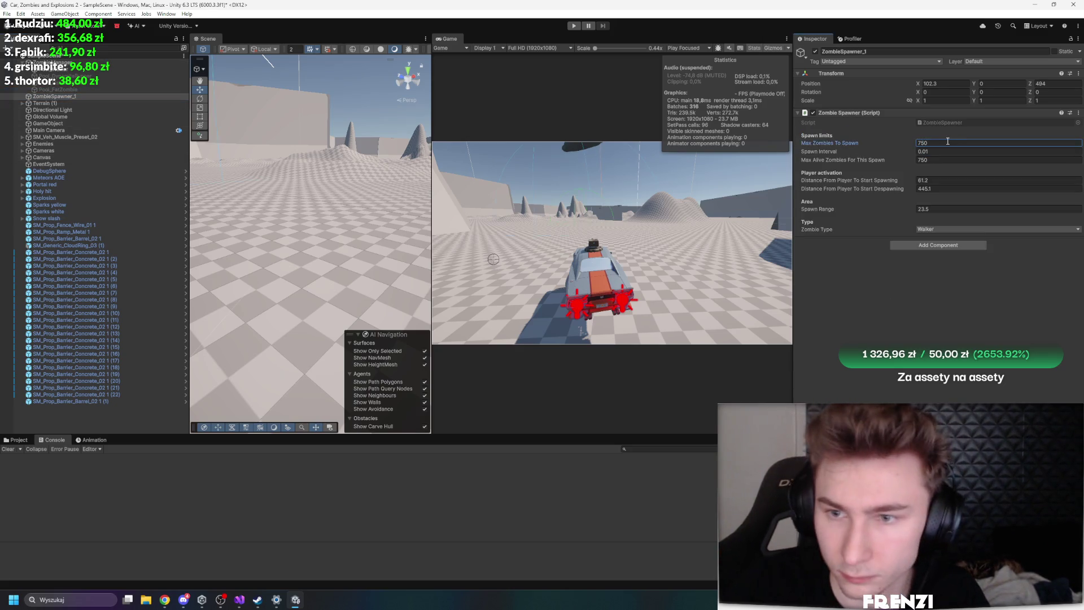
pyautogui.hotkey('shift', 'space')
pyautogui.click(572, 26)
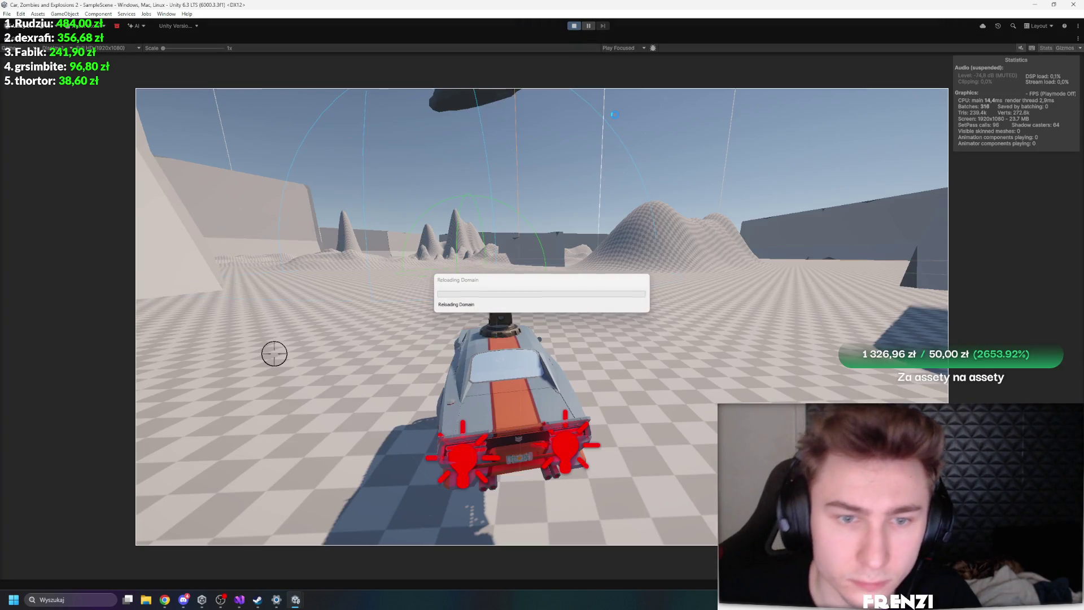